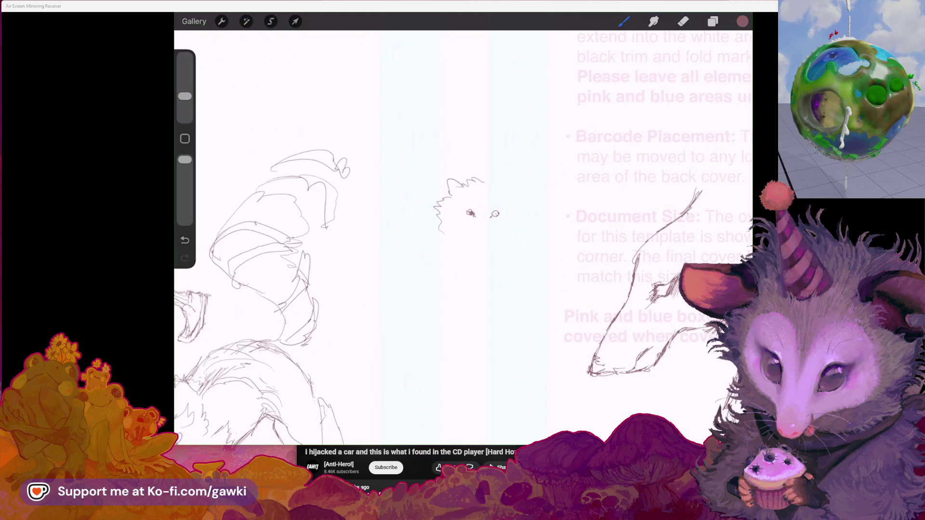
# Draw pointed ears on the small dog head, with inner-ear and mouth marks
pyautogui.scroll(1, 433, 241)
pyautogui.moveTo(480, 183); pyautogui.dragTo(514, 193)
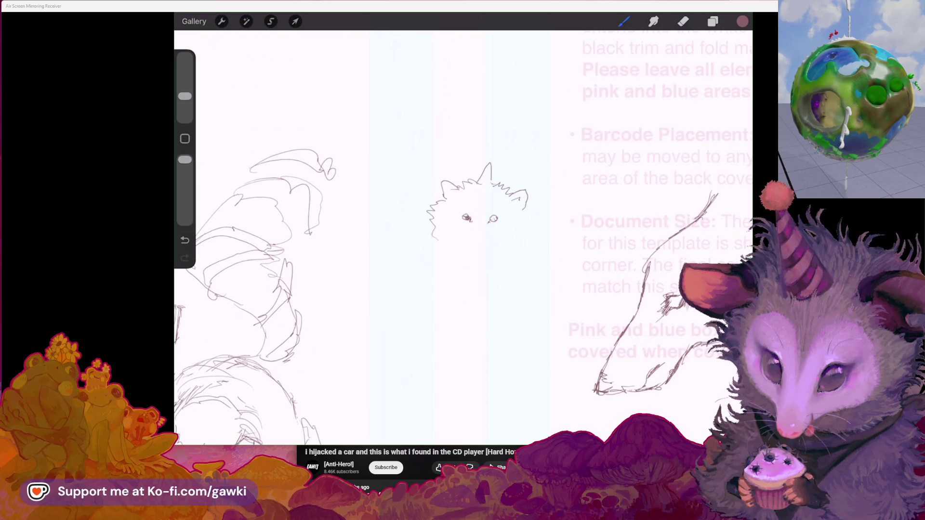
pyautogui.moveTo(445, 187); pyautogui.dragTo(483, 230)
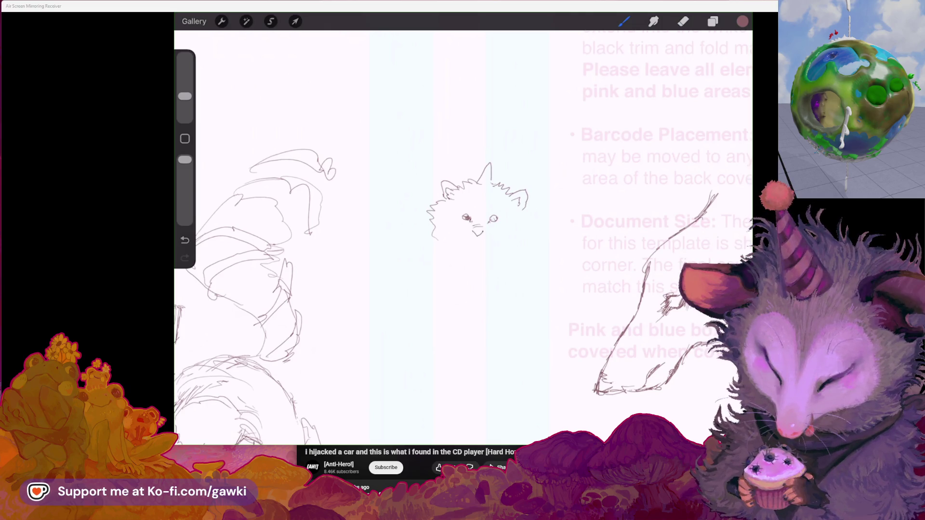
pyautogui.moveTo(460, 234); pyautogui.dragTo(476, 240)
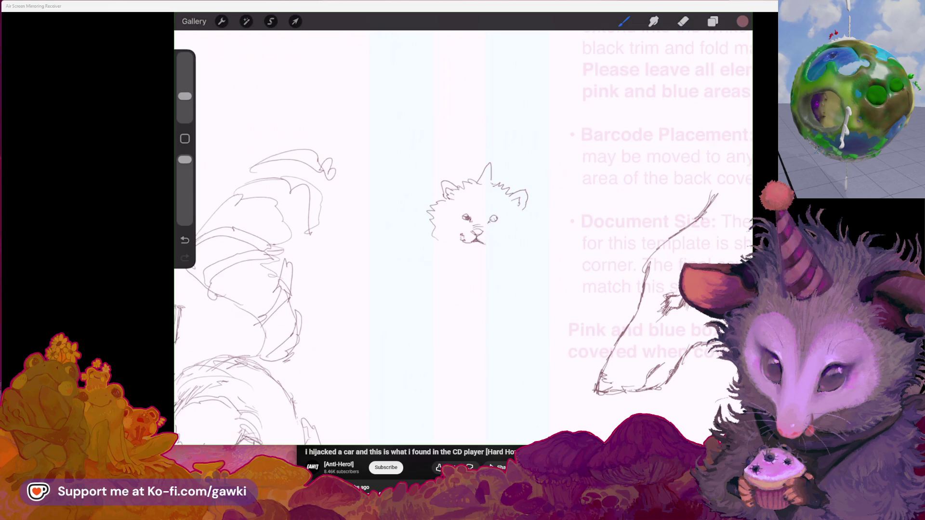
pyautogui.moveTo(482, 182); pyautogui.dragTo(504, 155)
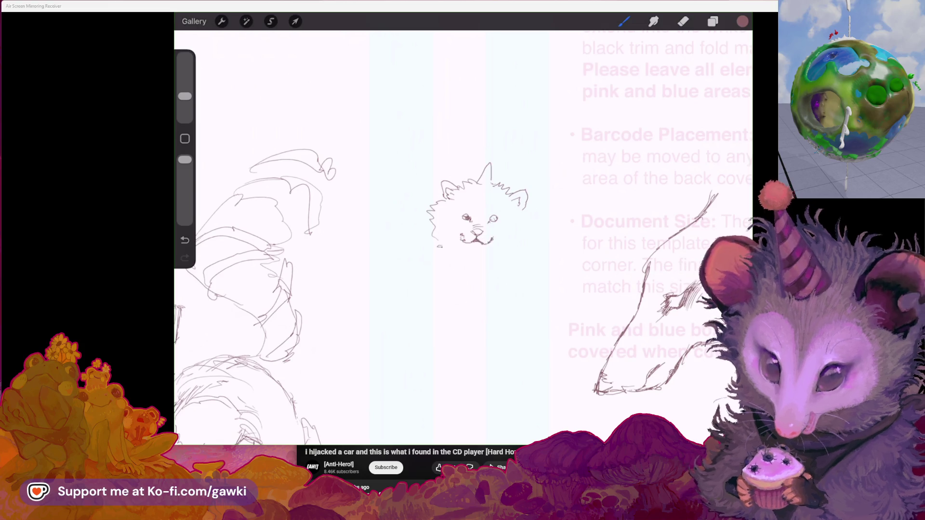
pyautogui.moveTo(437, 248); pyautogui.dragTo(450, 248)
pyautogui.moveTo(505, 156); pyautogui.dragTo(500, 172)
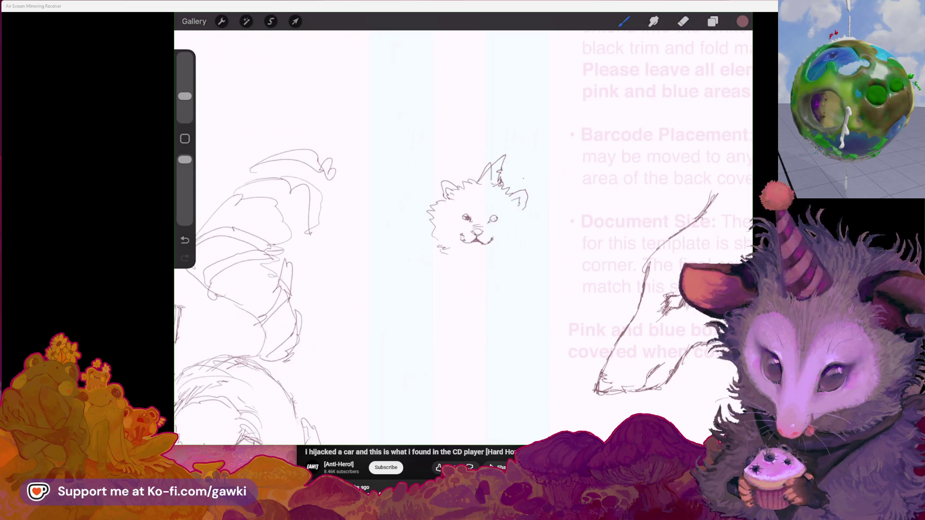
# Draw the back line running right from the ear, ending in a puffy tail
pyautogui.moveTo(502, 186)
pyautogui.mouseDown()
pyautogui.moveTo(538, 180)
pyautogui.moveTo(609, 221)
pyautogui.mouseUp()
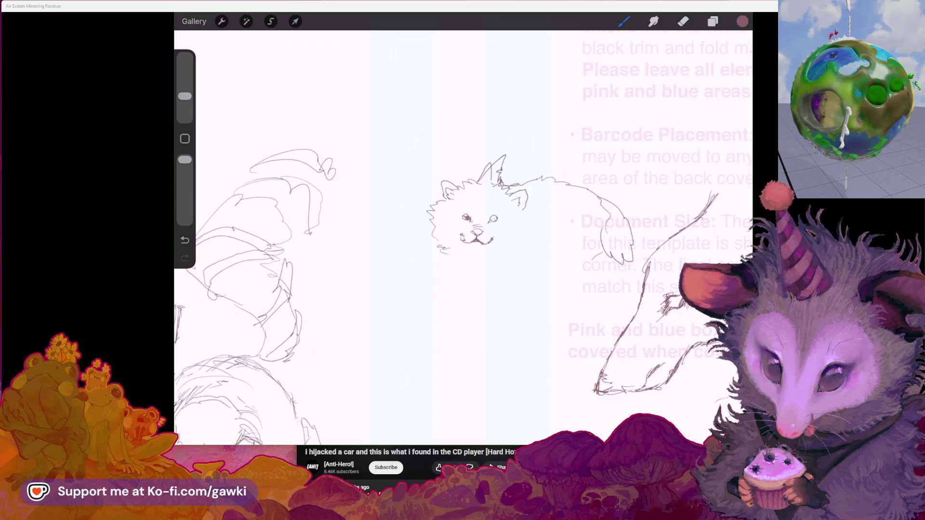
pyautogui.hotkey('ctrl', 'z')
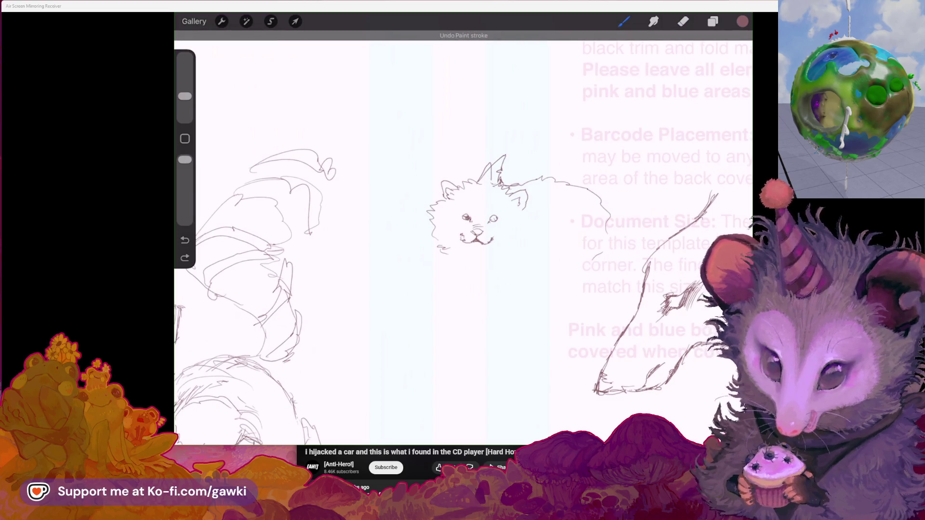
pyautogui.moveTo(589, 185); pyautogui.dragTo(595, 190)
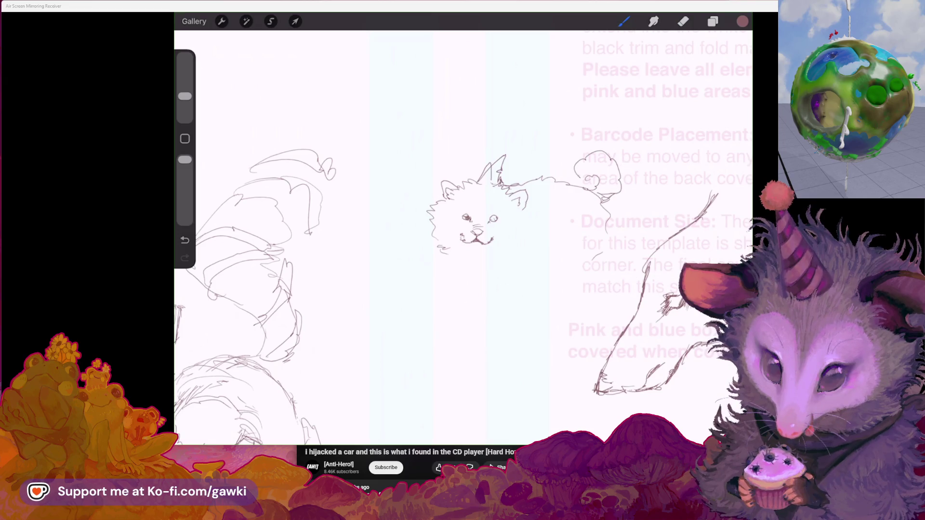
pyautogui.scroll(-2, 463, 231)
pyautogui.hscroll(2, 462, 232)
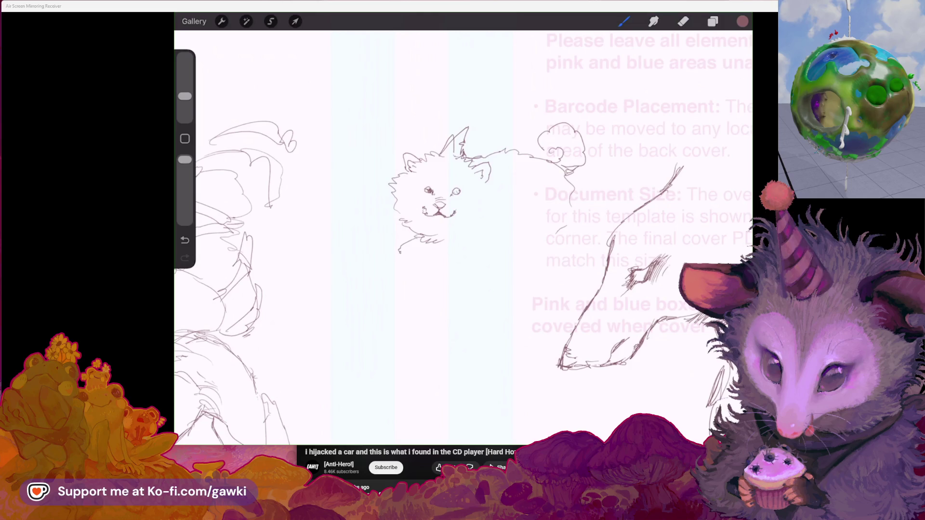
# Sketch paws under the dog's chin and extend a line rightward from them
pyautogui.moveTo(400, 253); pyautogui.dragTo(448, 269)
pyautogui.hotkey('ctrl', 'z')
pyautogui.hotkey('ctrl', 'shift', 'z')
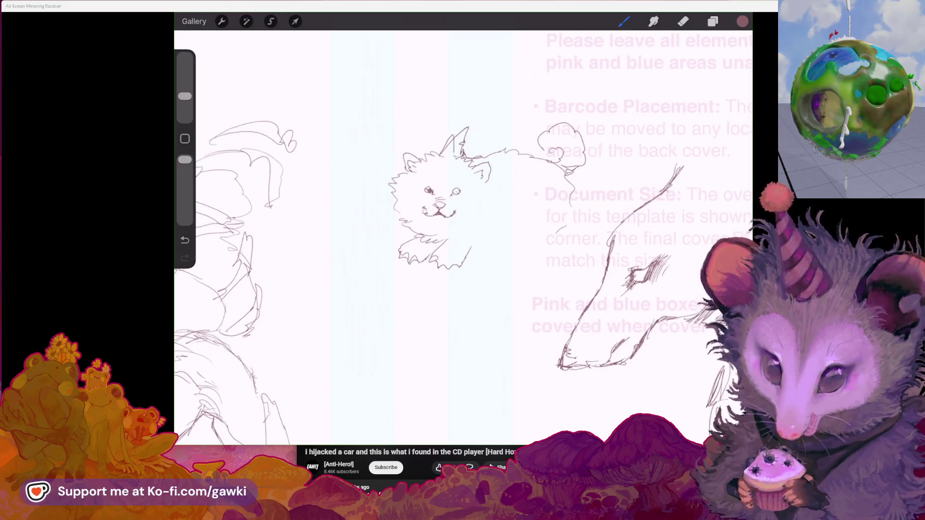
pyautogui.moveTo(439, 258); pyautogui.dragTo(446, 267)
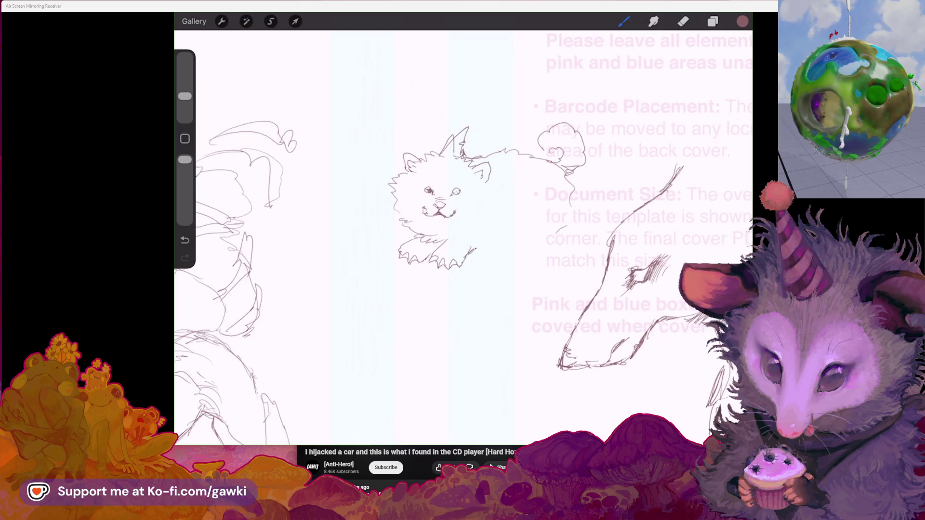
pyautogui.hscroll(2, 462, 237)
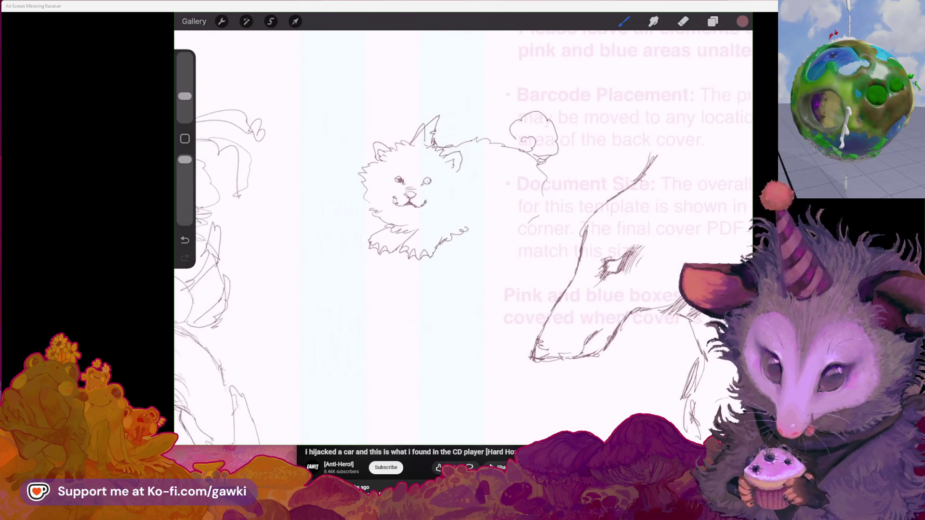
pyautogui.moveTo(472, 238); pyautogui.dragTo(526, 229)
pyautogui.hscroll(3, 462, 236)
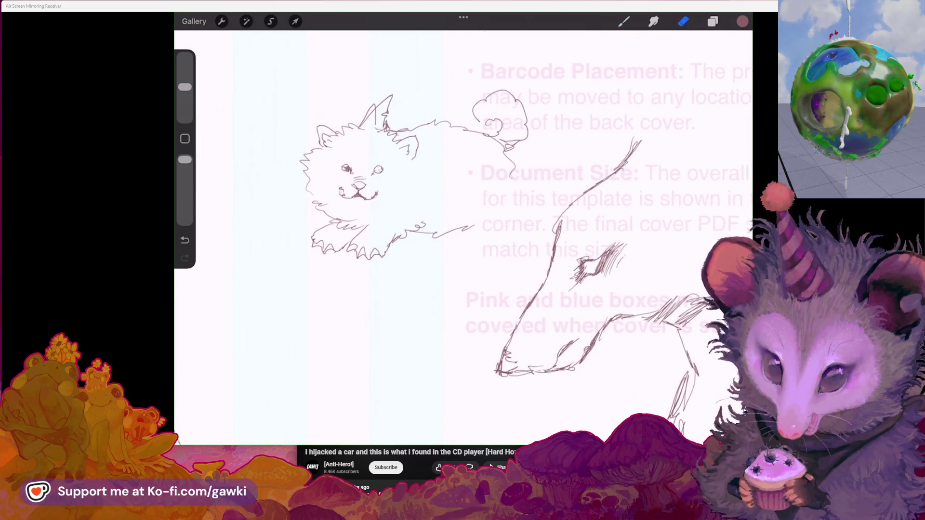
# Freehand-select the dog sketch and move it up and to the left
pyautogui.click(271, 21)
pyautogui.hscroll(-3, 463, 217)
pyautogui.moveTo(567, 125); pyautogui.dragTo(389, 127)
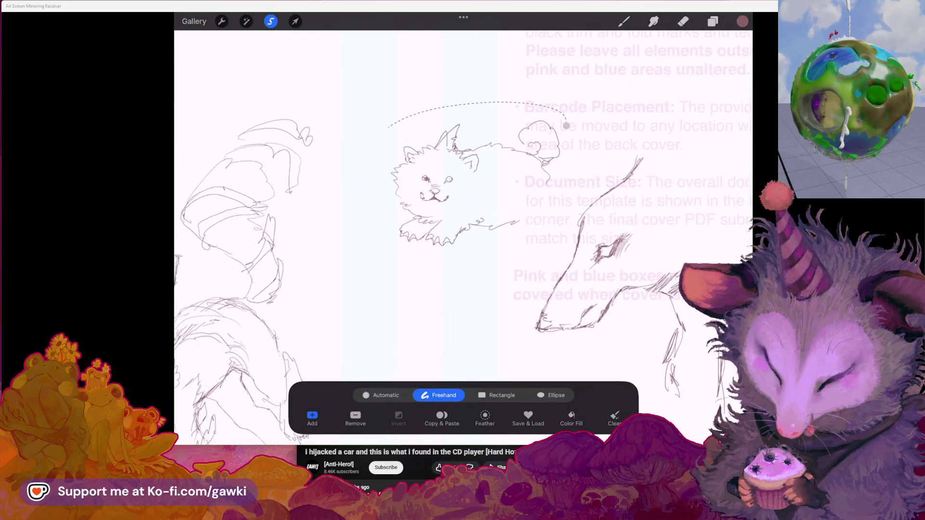
pyautogui.click(566, 125)
pyautogui.click(295, 21)
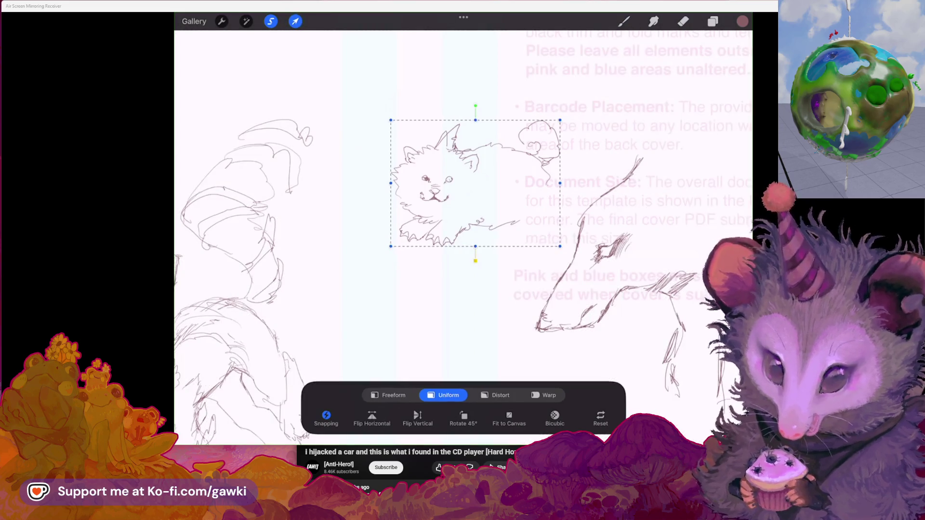
pyautogui.moveTo(475, 192); pyautogui.dragTo(457, 119)
pyautogui.click(624, 21)
# Erase and redraw the dog's back line, adding a tall curved spike rising from it
pyautogui.scroll(5, 414, 169)
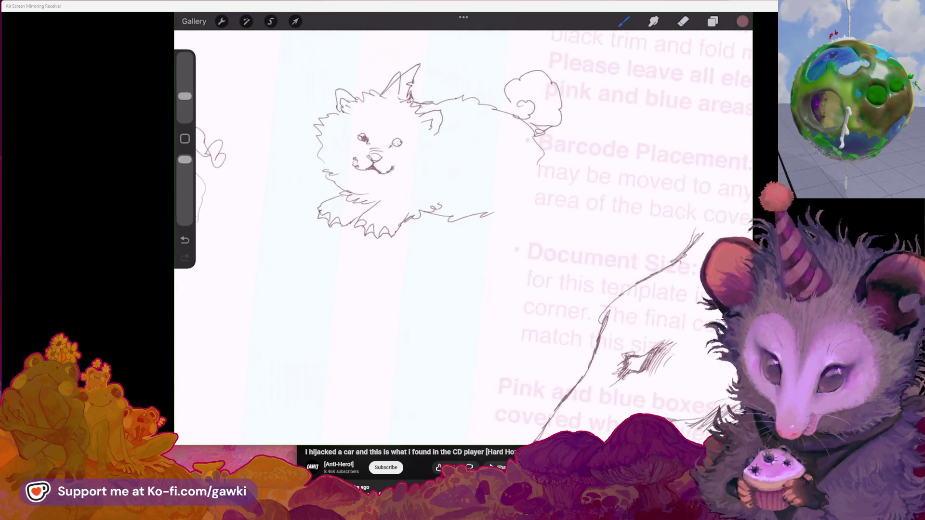
pyautogui.moveTo(565, 162)
pyautogui.mouseDown()
pyautogui.moveTo(595, 194)
pyautogui.moveTo(605, 184)
pyautogui.moveTo(664, 198)
pyautogui.moveTo(660, 207)
pyautogui.mouseUp()
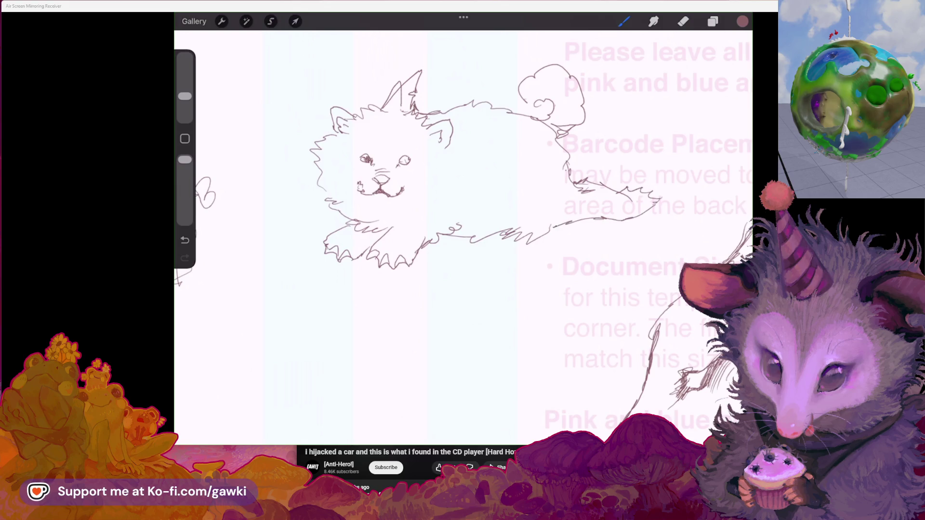
pyautogui.scroll(3, 463, 217)
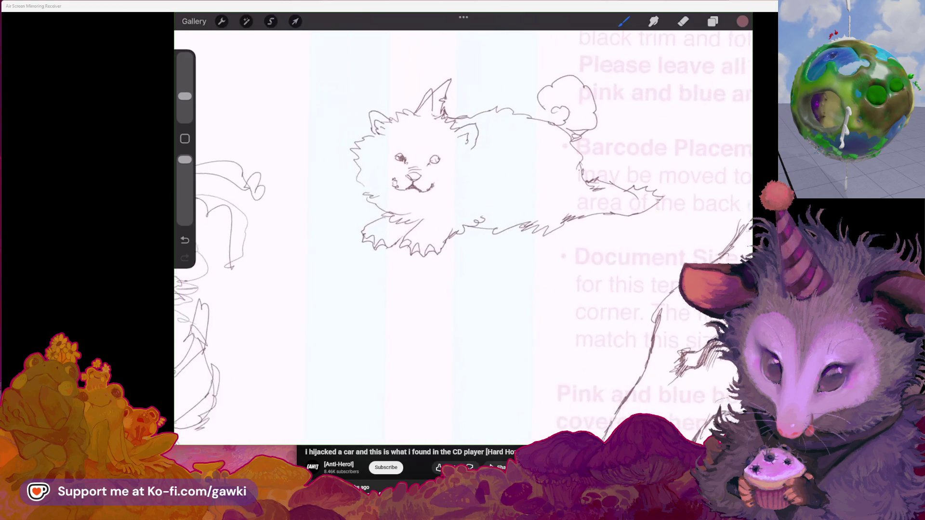
pyautogui.moveTo(458, 171); pyautogui.dragTo(525, 174)
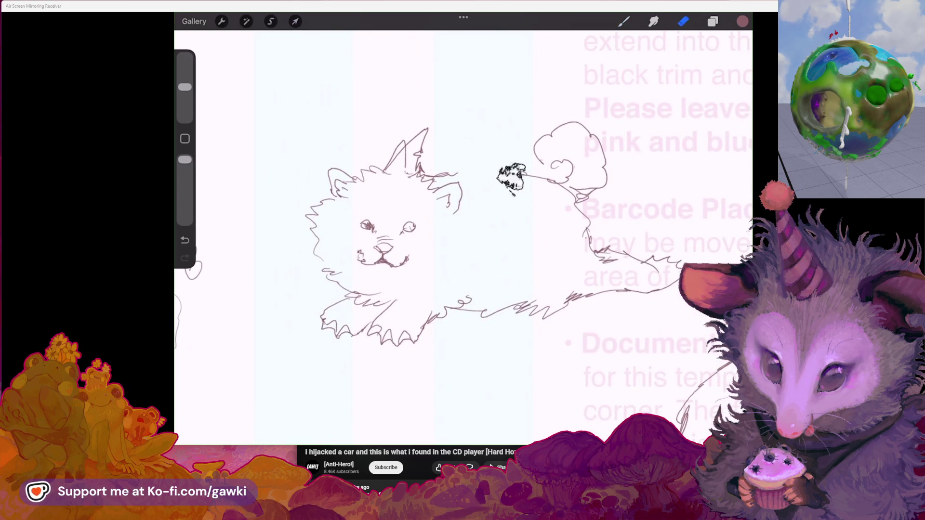
pyautogui.moveTo(460, 164); pyautogui.dragTo(507, 96)
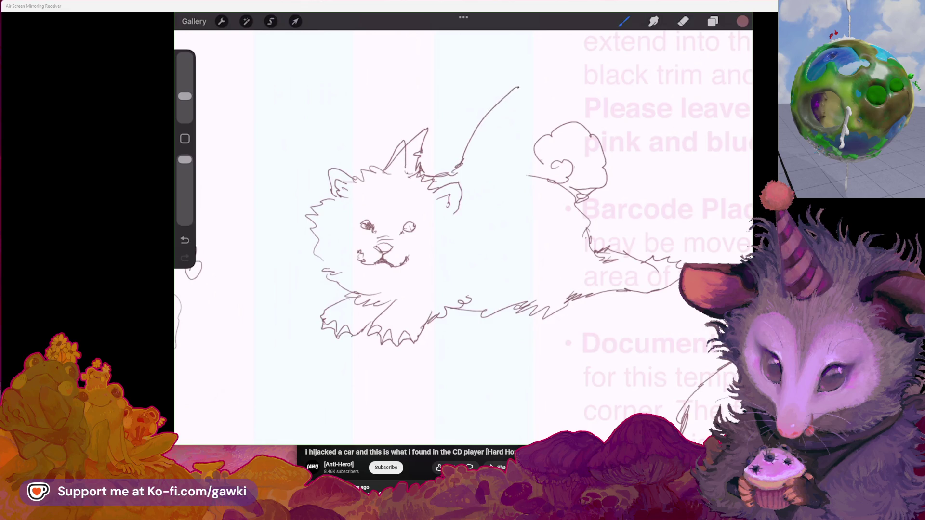
pyautogui.moveTo(507, 160); pyautogui.dragTo(530, 172)
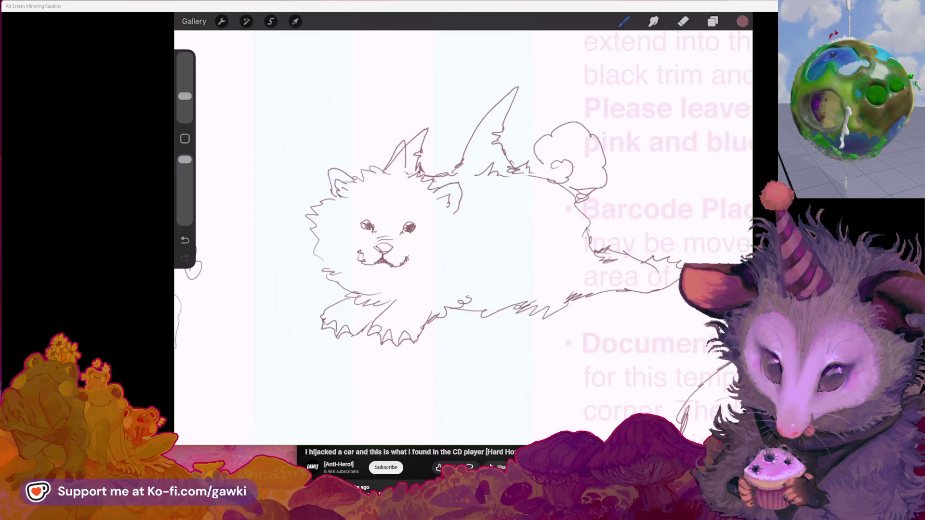
pyautogui.scroll(-2, 505, 216)
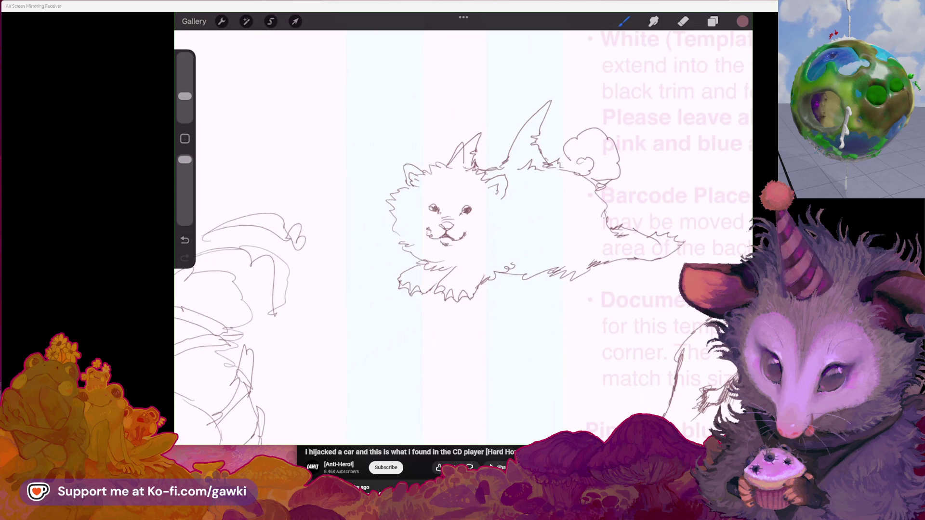
pyautogui.scroll(-2, 463, 232)
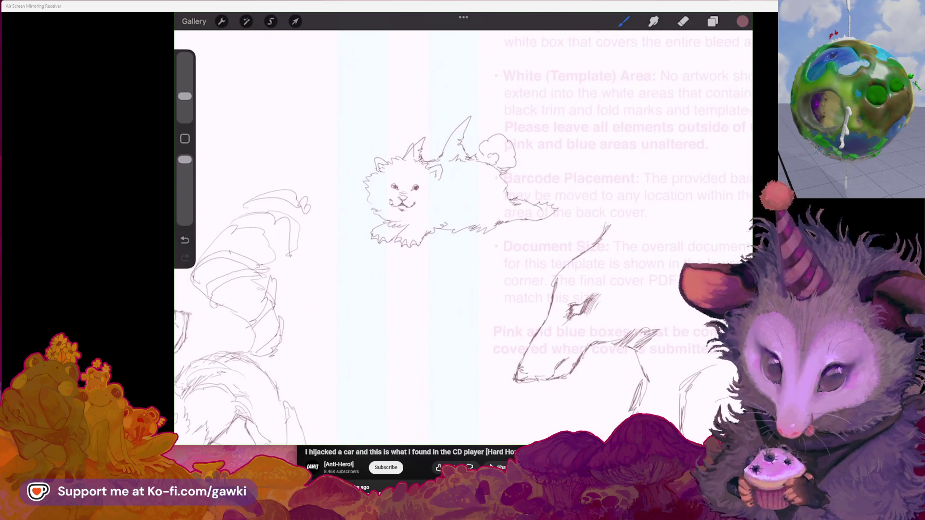
pyautogui.scroll(-3, 462, 231)
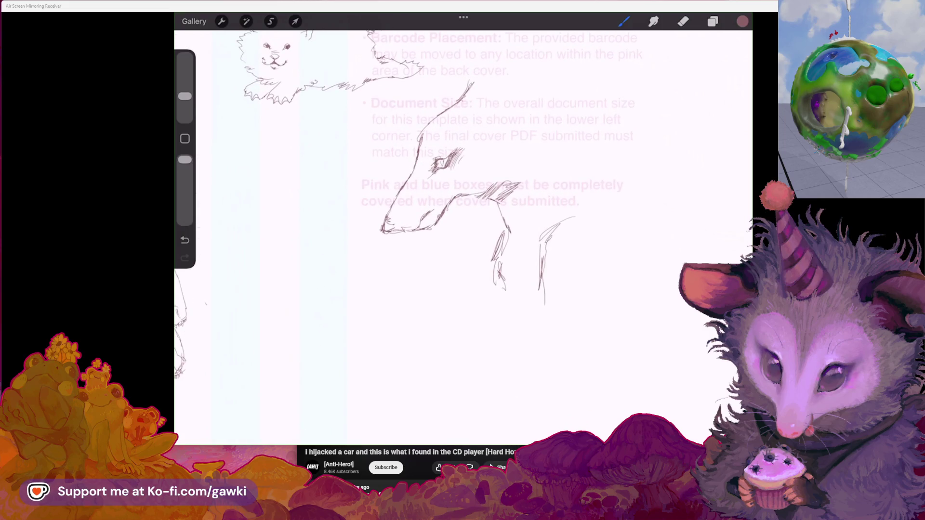
# Add a mark beside the eye and sketch the creature's back line curving down on the right
pyautogui.moveTo(424, 161); pyautogui.dragTo(430, 161)
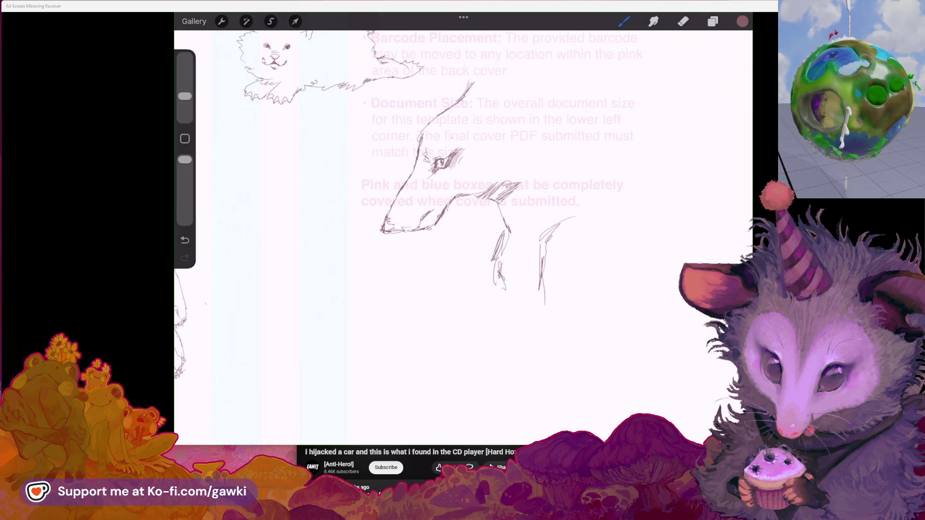
pyautogui.moveTo(496, 69)
pyautogui.mouseDown()
pyautogui.moveTo(491, 81)
pyautogui.moveTo(571, 85)
pyautogui.moveTo(608, 98)
pyautogui.moveTo(586, 108)
pyautogui.mouseUp()
pyautogui.moveTo(383, 232); pyautogui.dragTo(424, 323)
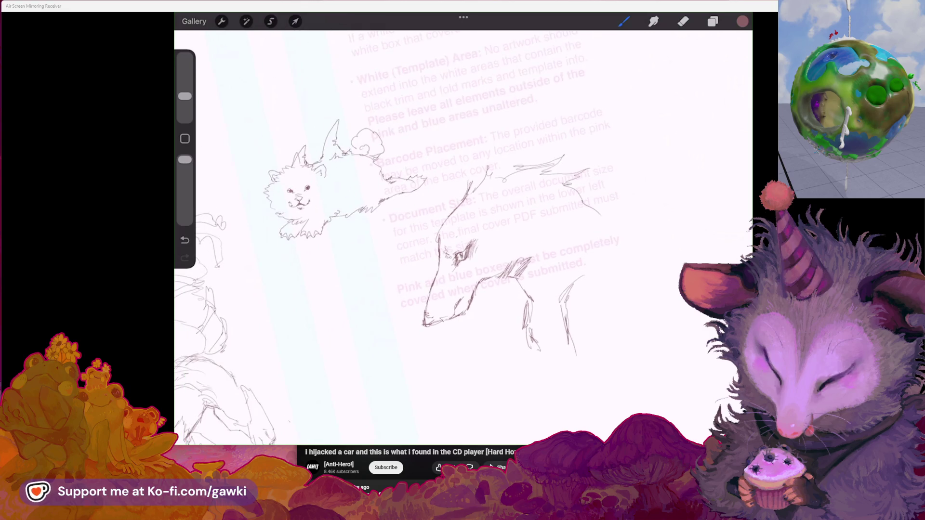
pyautogui.moveTo(669, 123); pyautogui.dragTo(633, 223)
pyautogui.moveTo(500, 190); pyautogui.dragTo(526, 184)
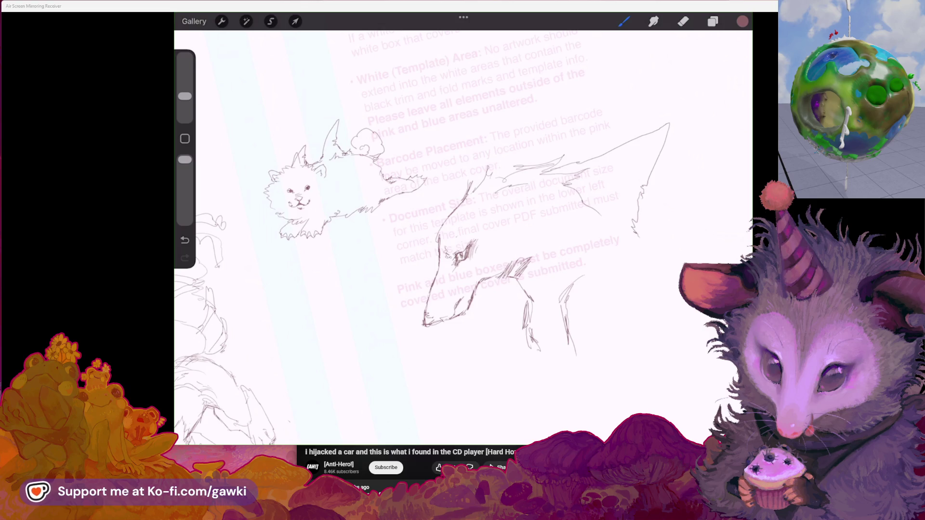
pyautogui.hotkey('ctrl', 'z')
# Draw a long line along the wolf's back, with hatching on its neck and body
pyautogui.scroll(2, 462, 231)
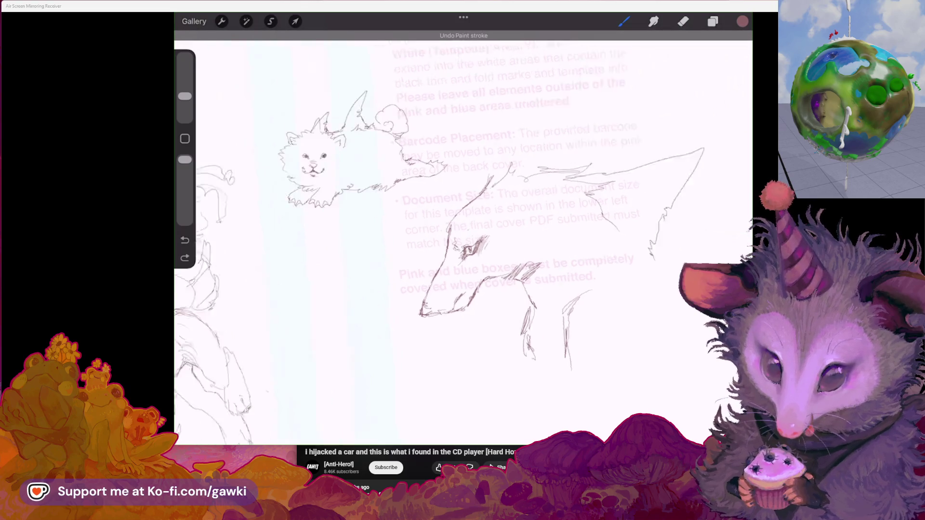
pyautogui.moveTo(506, 200)
pyautogui.mouseDown()
pyautogui.moveTo(583, 127)
pyautogui.moveTo(528, 192)
pyautogui.moveTo(602, 156)
pyautogui.mouseUp()
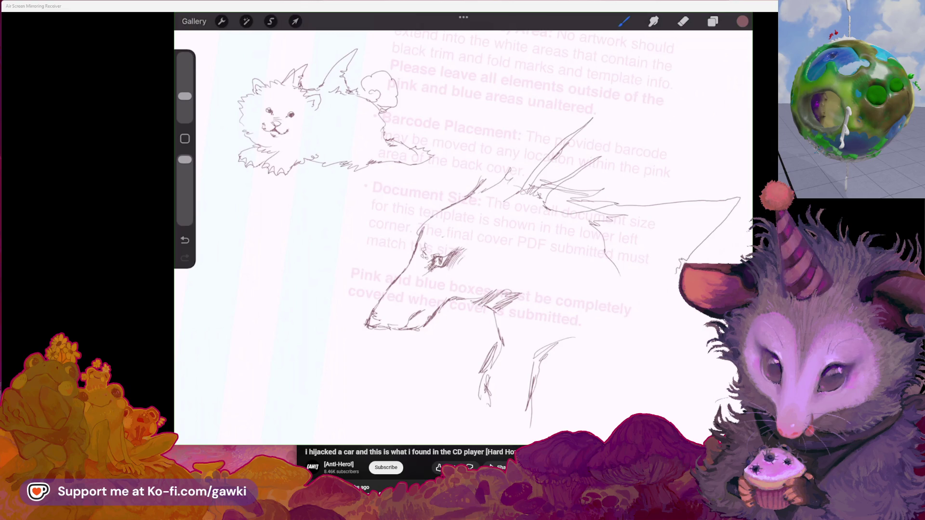
pyautogui.moveTo(564, 227); pyautogui.dragTo(546, 250)
pyautogui.moveTo(504, 208); pyautogui.dragTo(521, 193)
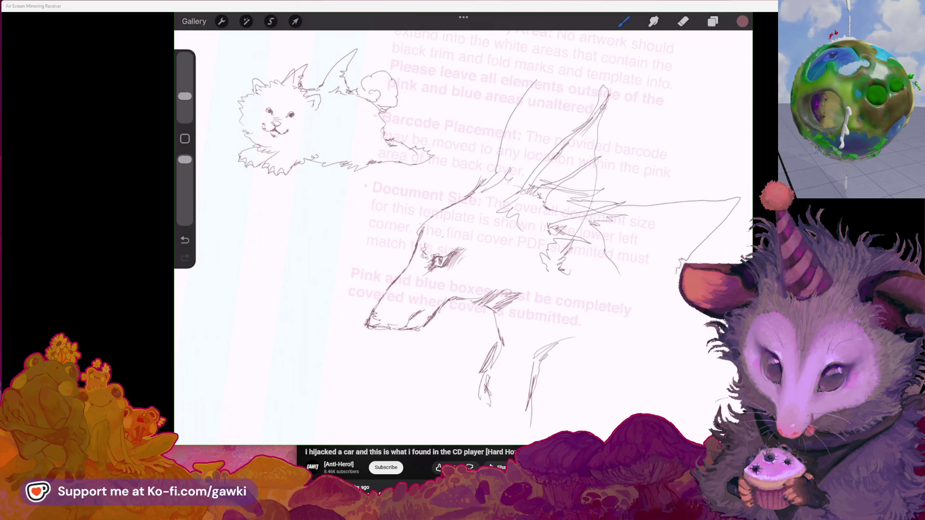
pyautogui.hotkey('ctrl', 'z')
pyautogui.moveTo(505, 77); pyautogui.dragTo(478, 187)
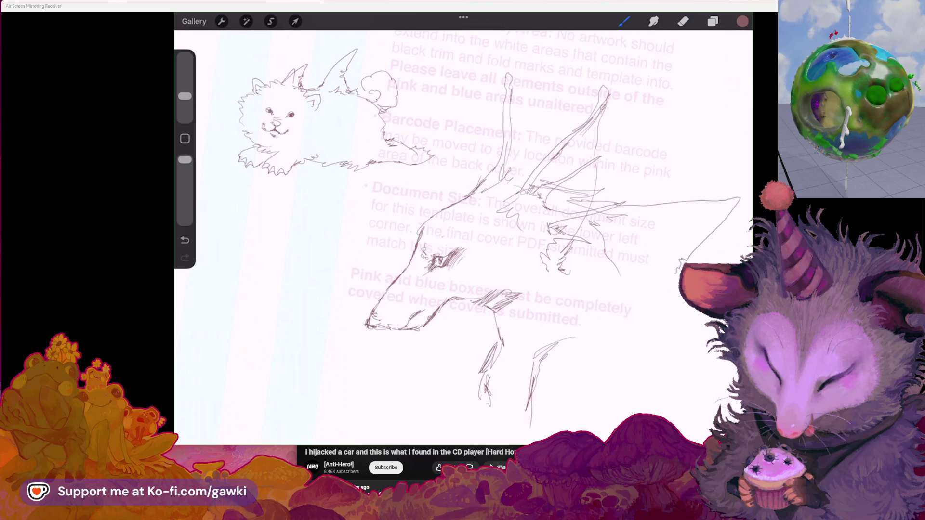
pyautogui.moveTo(546, 129); pyautogui.dragTo(523, 188)
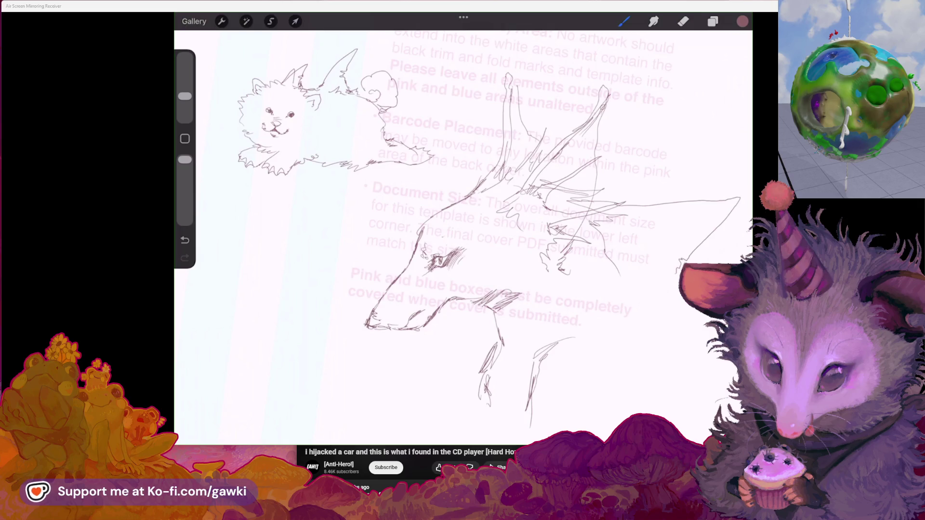
pyautogui.scroll(-3, 462, 231)
pyautogui.hscroll(3, 462, 232)
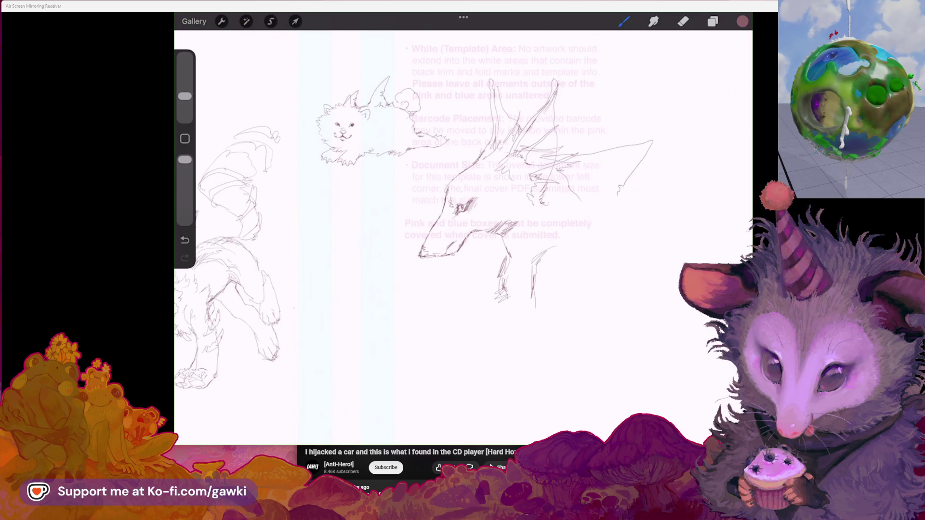
# Undo and erase the old leg strokes, then redraw the leg down to a clawed foot
pyautogui.hotkey('ctrl', 'z')
pyautogui.press('e')
pyautogui.moveTo(545, 251); pyautogui.dragTo(529, 300)
pyautogui.press('b')
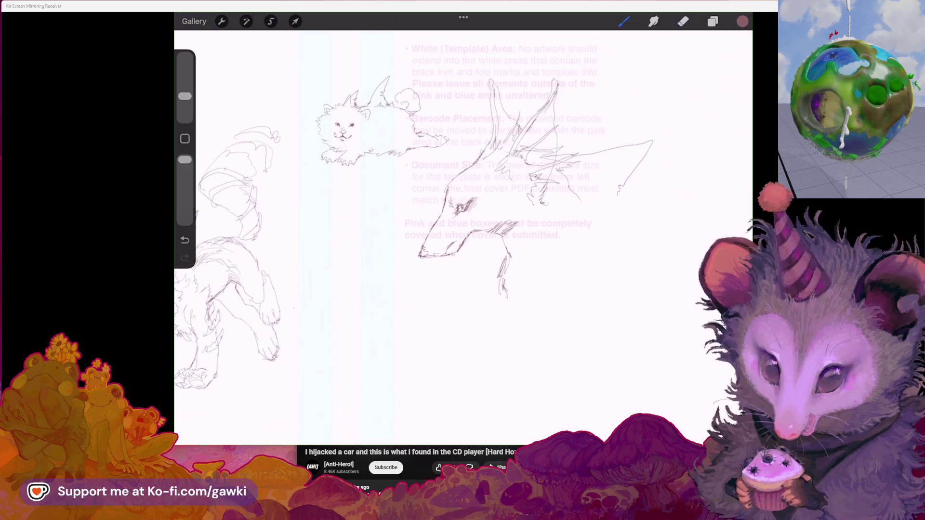
pyautogui.moveTo(571, 190); pyautogui.dragTo(583, 240)
pyautogui.moveTo(512, 255); pyautogui.dragTo(496, 344)
pyautogui.moveTo(576, 205)
pyautogui.mouseDown()
pyautogui.moveTo(622, 287)
pyautogui.moveTo(622, 324)
pyautogui.mouseUp()
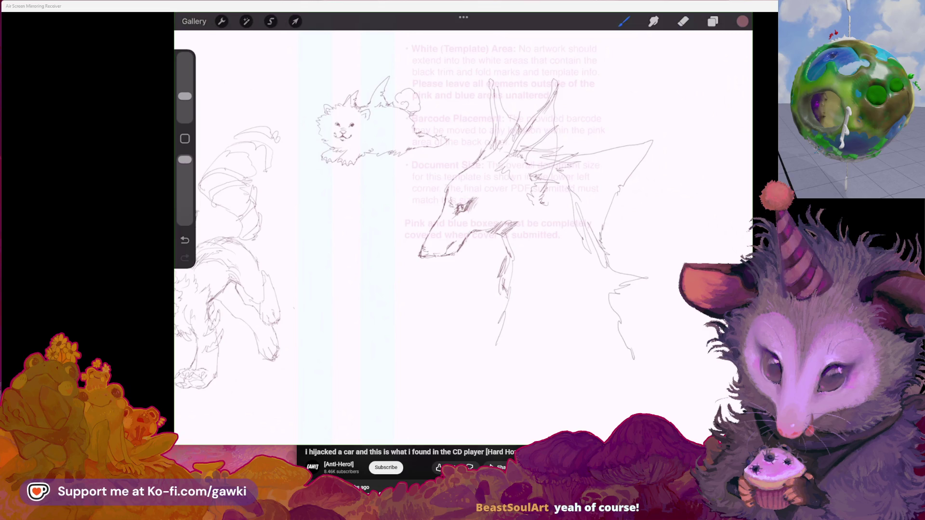
pyautogui.moveTo(340, 127)
pyautogui.mouseDown()
pyautogui.moveTo(368, 223)
pyautogui.moveTo(310, 237)
pyautogui.moveTo(367, 186)
pyautogui.moveTo(310, 93)
pyautogui.moveTo(308, 207)
pyautogui.moveTo(351, 330)
pyautogui.moveTo(364, 332)
pyautogui.mouseUp()
# Turn the canvas upright and draw the shoulder curve and a line down the front leg
pyautogui.click(683, 21)
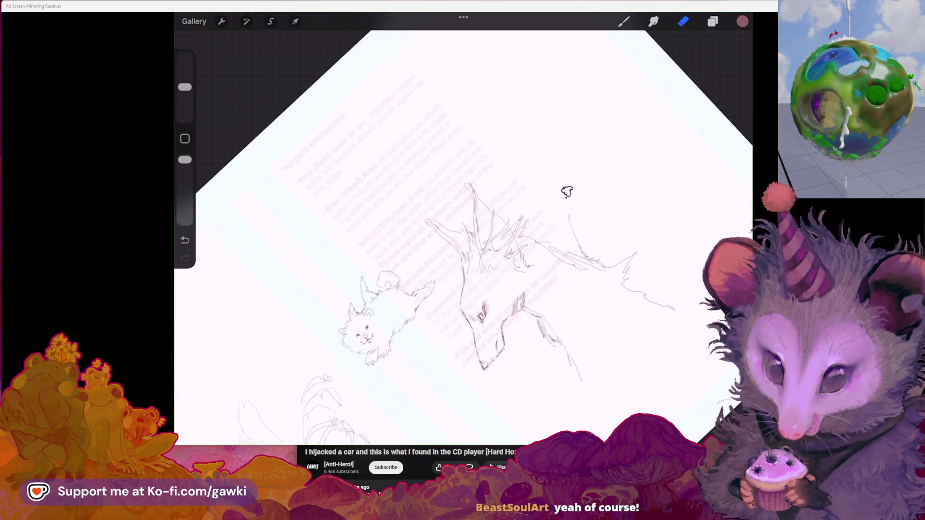
pyautogui.moveTo(482, 369)
pyautogui.mouseDown()
pyautogui.moveTo(496, 341)
pyautogui.moveTo(464, 227)
pyautogui.moveTo(423, 227)
pyautogui.moveTo(408, 255)
pyautogui.mouseUp()
pyautogui.click(624, 21)
pyautogui.moveTo(574, 189)
pyautogui.mouseDown()
pyautogui.moveTo(626, 171)
pyautogui.moveTo(585, 238)
pyautogui.mouseUp()
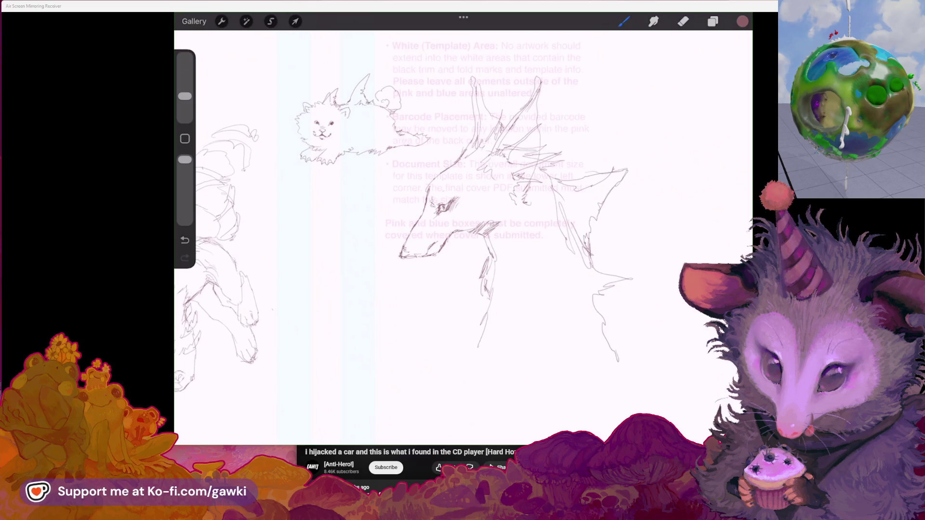
pyautogui.scroll(-2, 463, 231)
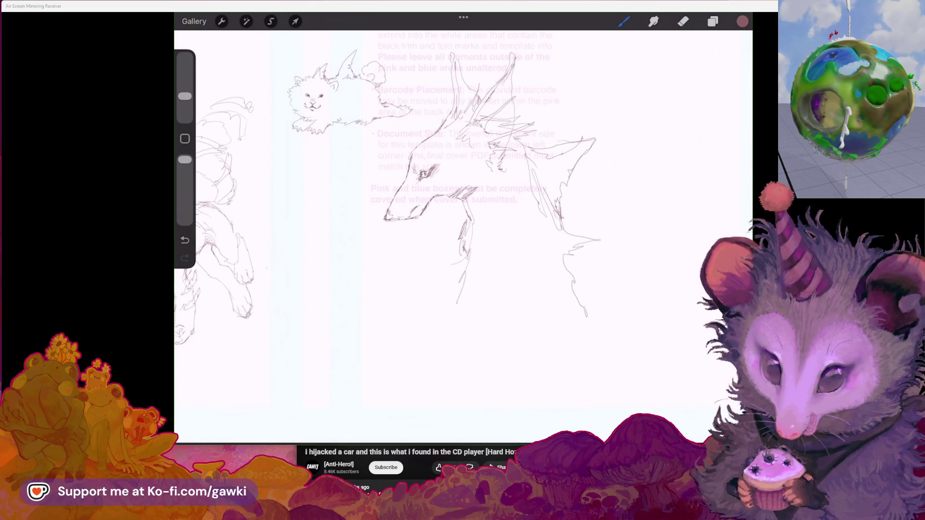
pyautogui.moveTo(538, 244); pyautogui.dragTo(500, 326)
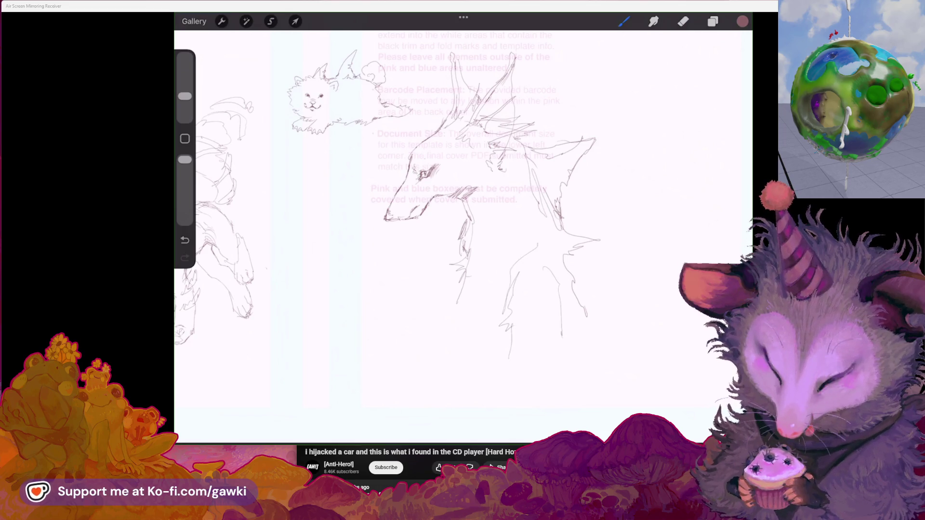
pyautogui.scroll(-2, 462, 203)
pyautogui.scroll(2, 462, 203)
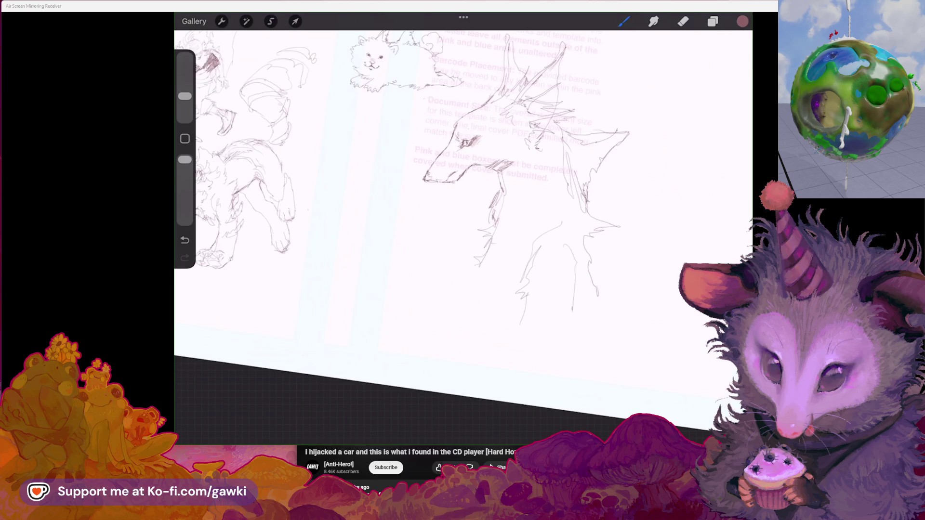
pyautogui.moveTo(586, 308); pyautogui.dragTo(580, 356)
pyautogui.hotkey('ctrl', 'z')
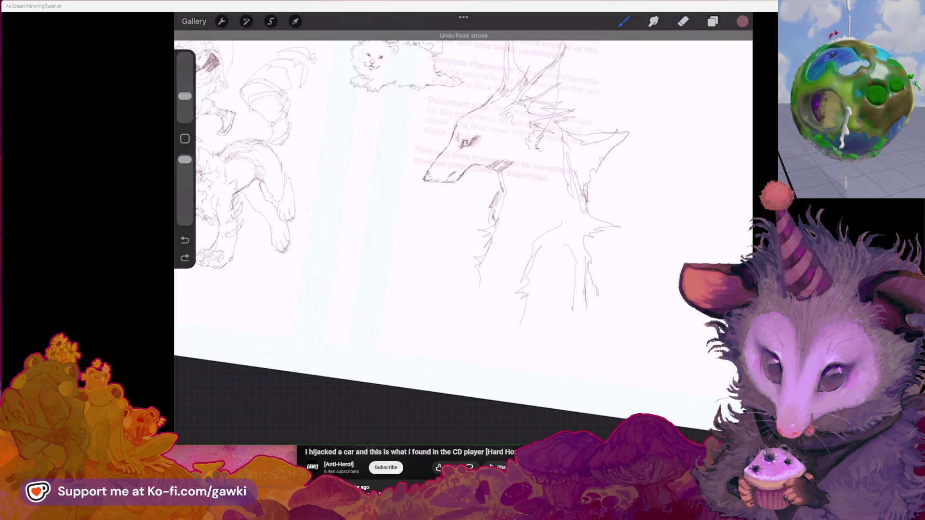
# Sketch the chest curve, shoulder strokes, and a raised front leg ending in a curled paw
pyautogui.moveTo(581, 219); pyautogui.dragTo(505, 265)
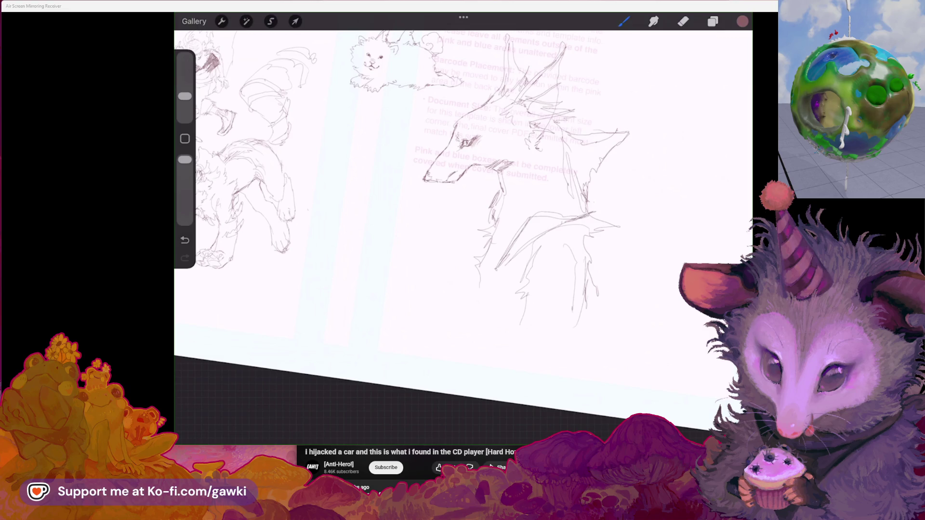
pyautogui.moveTo(616, 190); pyautogui.dragTo(597, 228)
pyautogui.moveTo(606, 190); pyautogui.dragTo(557, 222)
pyautogui.moveTo(503, 232); pyautogui.dragTo(521, 251)
pyautogui.moveTo(487, 220)
pyautogui.mouseDown()
pyautogui.moveTo(458, 229)
pyautogui.moveTo(483, 246)
pyautogui.moveTo(492, 231)
pyautogui.mouseUp()
pyautogui.moveTo(464, 217)
pyautogui.mouseDown()
pyautogui.moveTo(490, 236)
pyautogui.moveTo(471, 268)
pyautogui.moveTo(460, 327)
pyautogui.mouseUp()
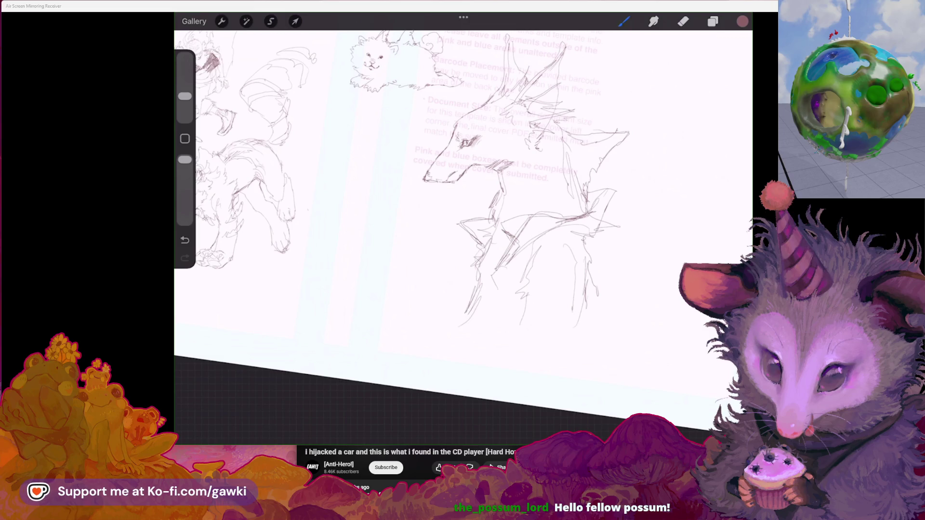
pyautogui.moveTo(504, 273)
pyautogui.mouseDown()
pyautogui.moveTo(502, 291)
pyautogui.moveTo(479, 288)
pyautogui.mouseUp()
pyautogui.moveTo(487, 272); pyautogui.dragTo(469, 290)
pyautogui.moveTo(485, 287); pyautogui.dragTo(469, 300)
pyautogui.moveTo(519, 259); pyautogui.dragTo(513, 270)
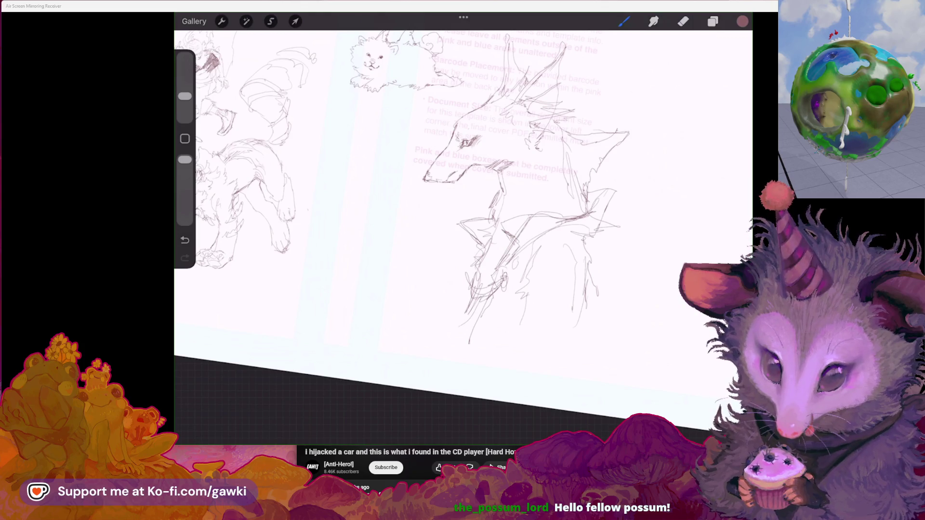
# Add fur strokes across the creature's chest, undoing the rougher ones
pyautogui.press('e')
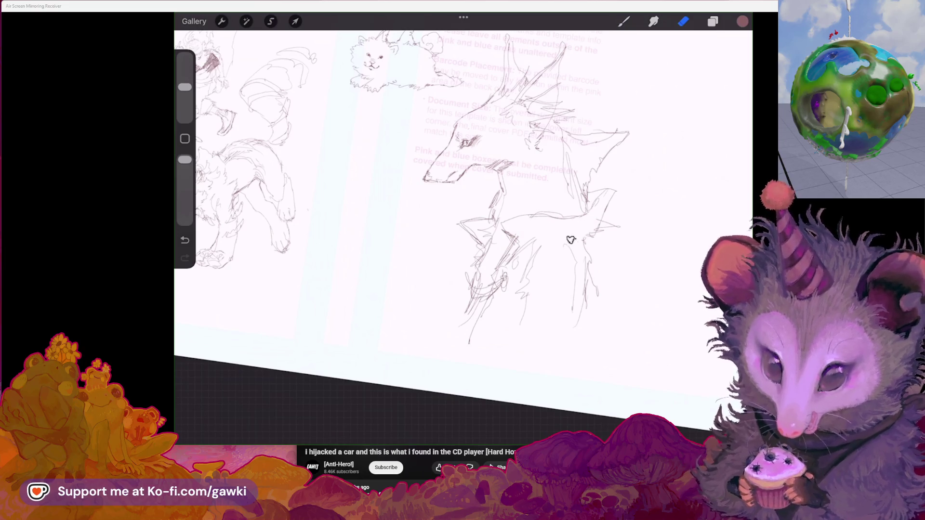
pyautogui.press('b')
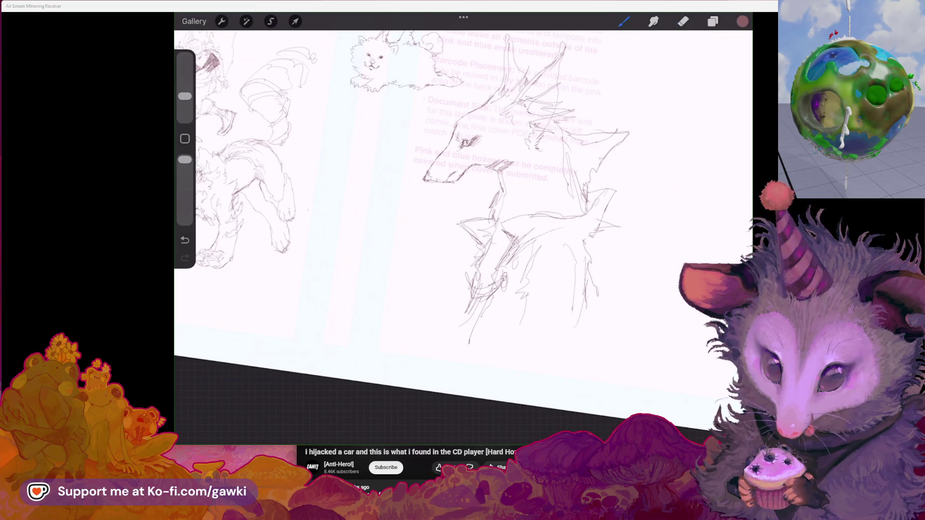
pyautogui.moveTo(587, 259); pyautogui.dragTo(589, 279)
pyautogui.moveTo(578, 233); pyautogui.dragTo(522, 292)
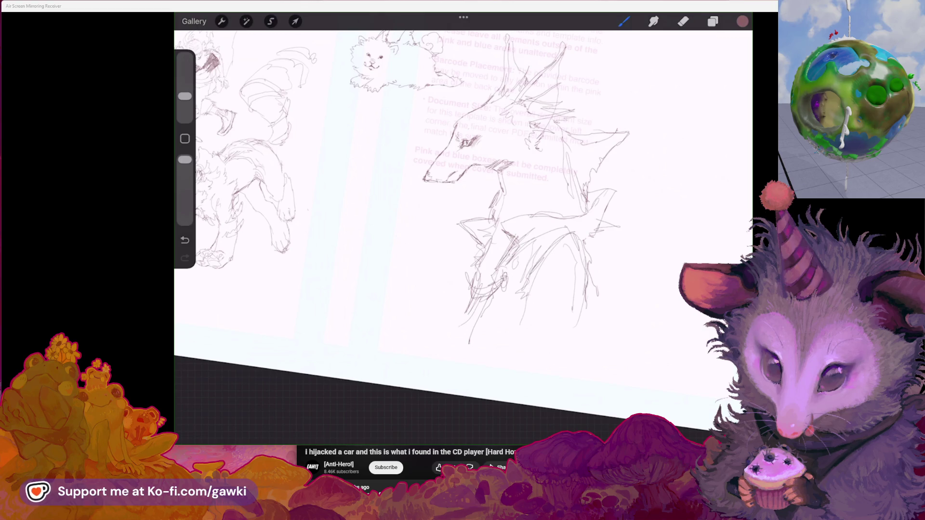
pyautogui.hotkey('ctrl', 'z')
pyautogui.hotkey('ctrl', 'z')
pyautogui.hotkey('ctrl', 'z')
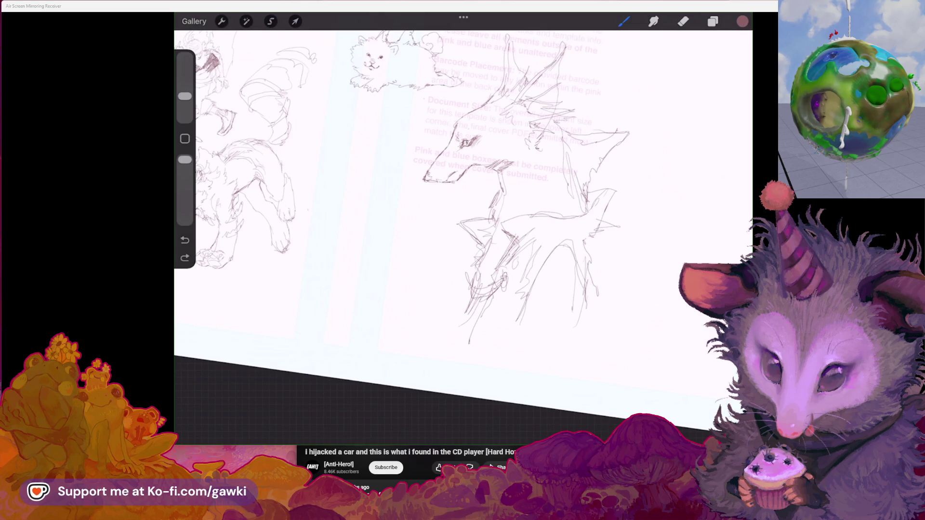
pyautogui.moveTo(584, 231); pyautogui.dragTo(570, 250)
pyautogui.scroll(3, 462, 217)
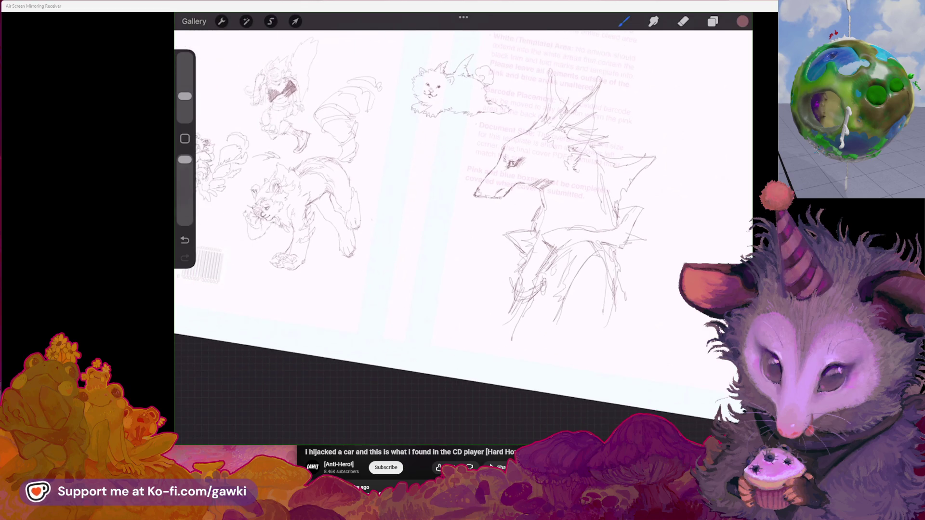
# Add small strokes on the creature's neck and chest plus a tiny dark neck mark
pyautogui.press('e')
pyautogui.press('b')
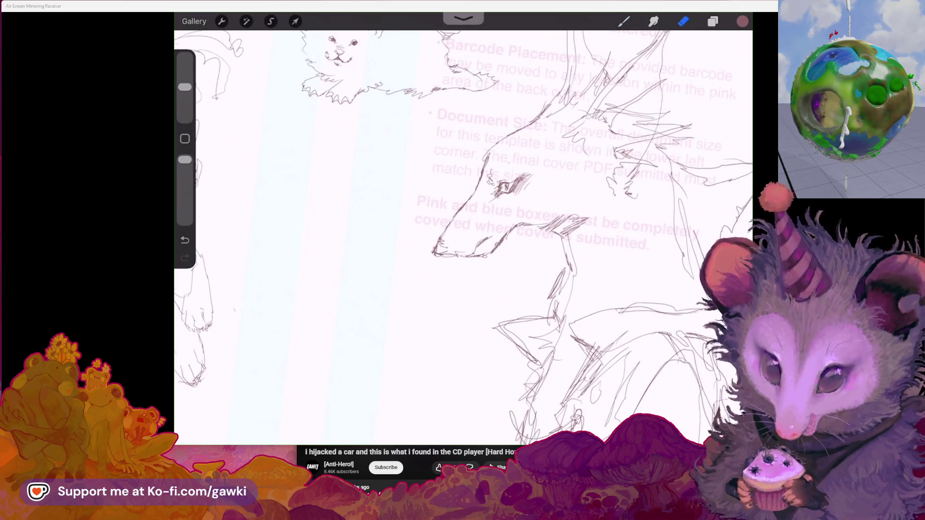
pyautogui.moveTo(504, 242)
pyautogui.mouseDown()
pyautogui.moveTo(519, 226)
pyautogui.moveTo(540, 224)
pyautogui.moveTo(559, 241)
pyautogui.mouseUp()
pyautogui.scroll(1, 554, 216)
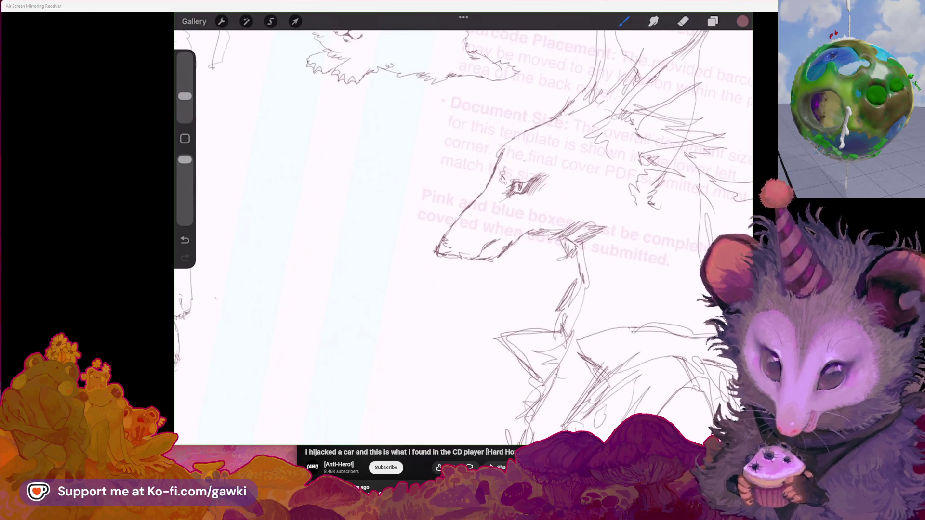
pyautogui.hscroll(5, 482, 217)
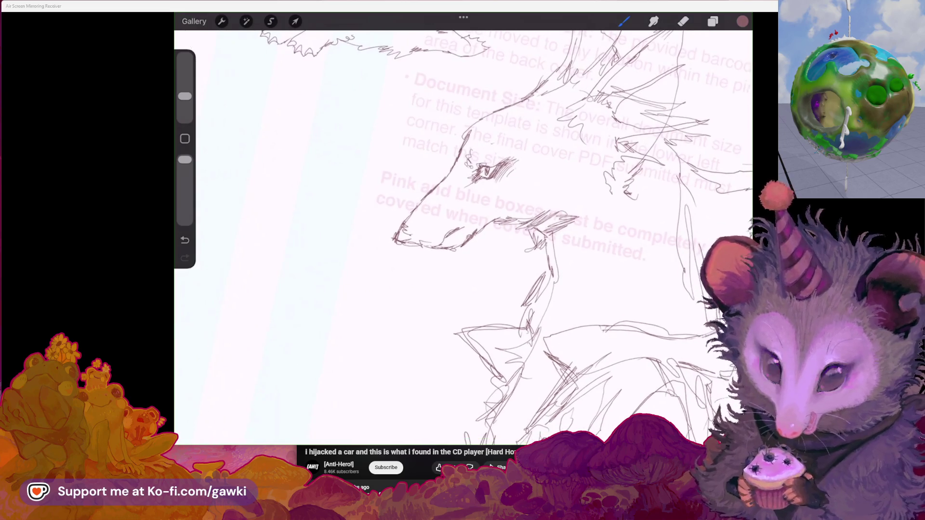
pyautogui.moveTo(515, 247); pyautogui.dragTo(517, 289)
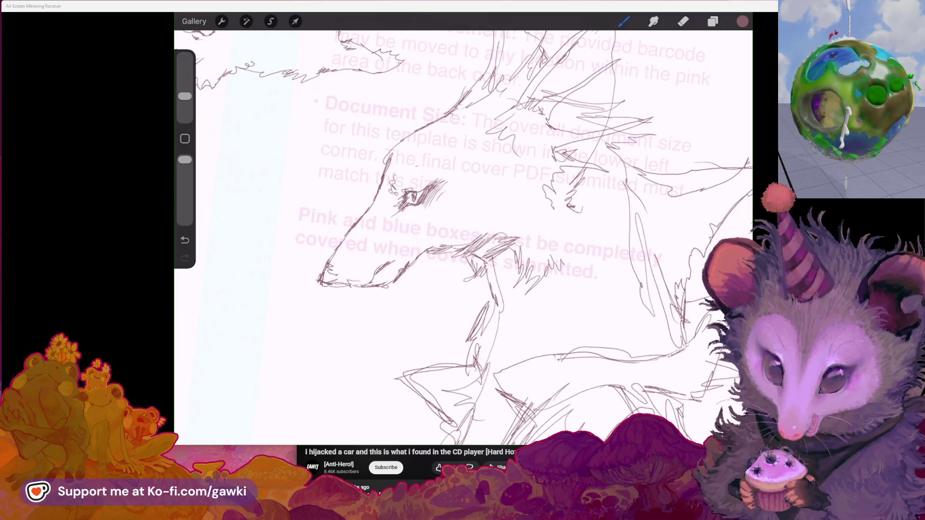
pyautogui.hscroll(-5, 462, 237)
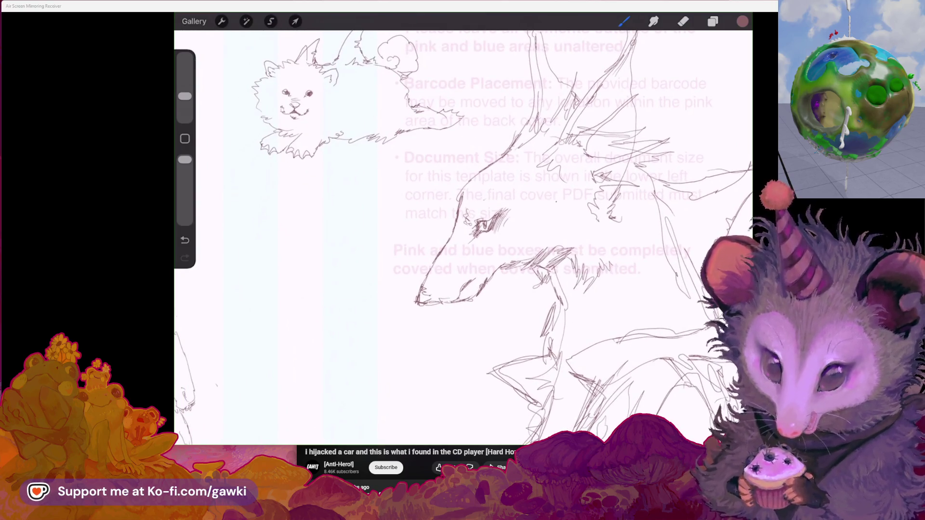
pyautogui.moveTo(573, 209); pyautogui.dragTo(583, 206)
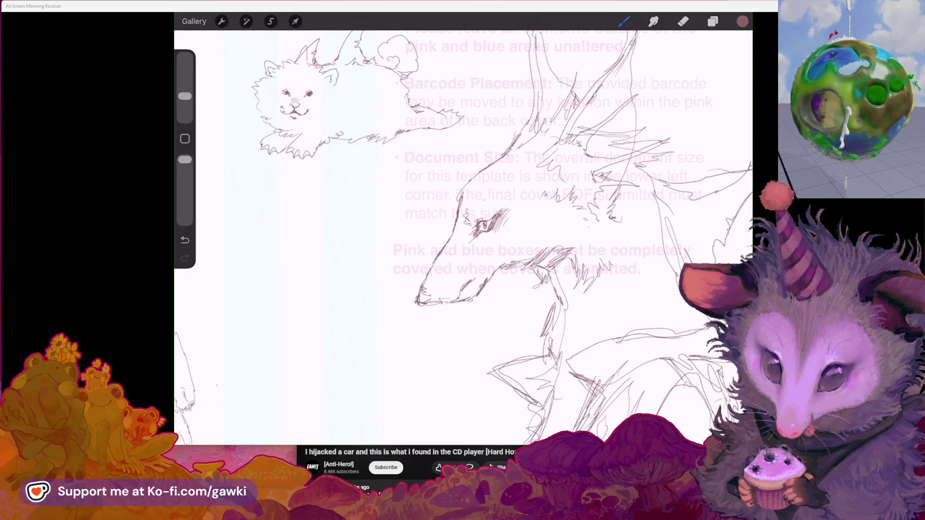
# Try fur strokes on the wolf's chest at a closer zoom, then undo them
pyautogui.moveTo(482, 241)
pyautogui.mouseDown()
pyautogui.moveTo(460, 224)
pyautogui.moveTo(462, 177)
pyautogui.mouseUp()
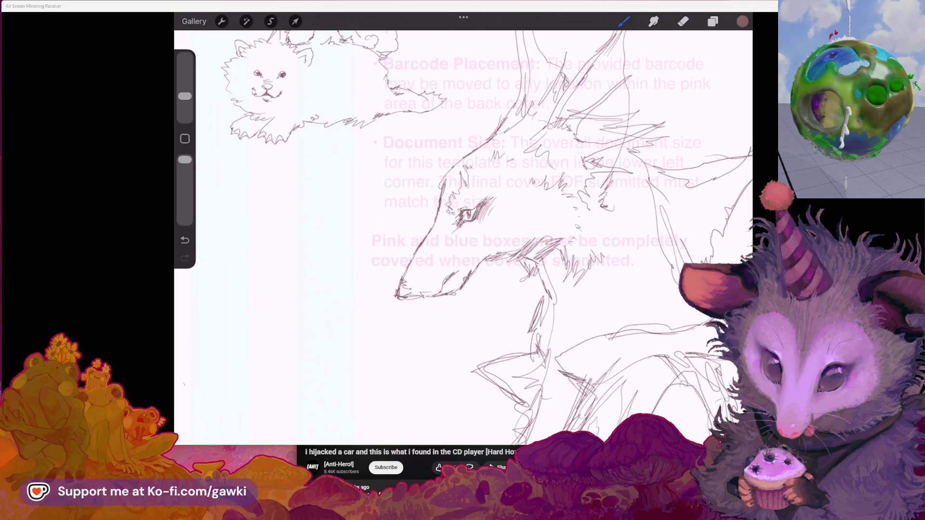
pyautogui.scroll(-3, 417, 118)
pyautogui.scroll(-3, 463, 232)
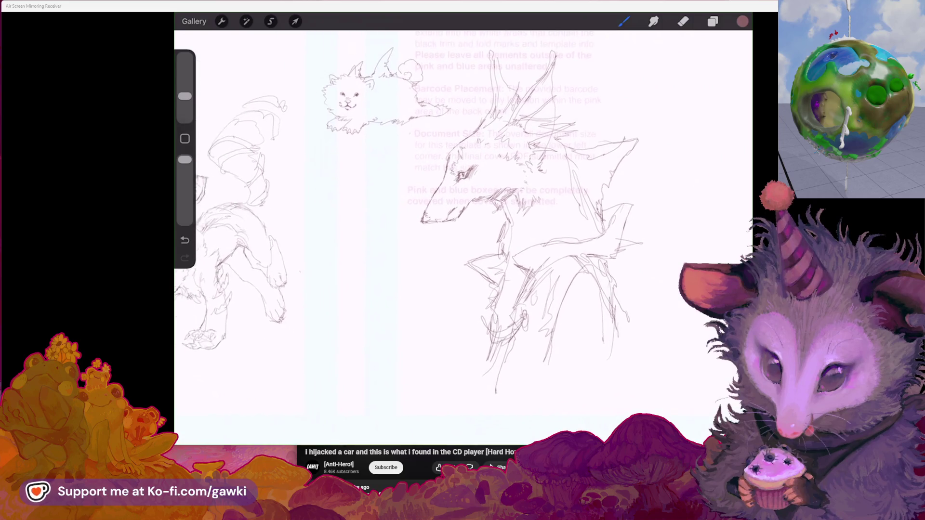
pyautogui.scroll(3, 463, 232)
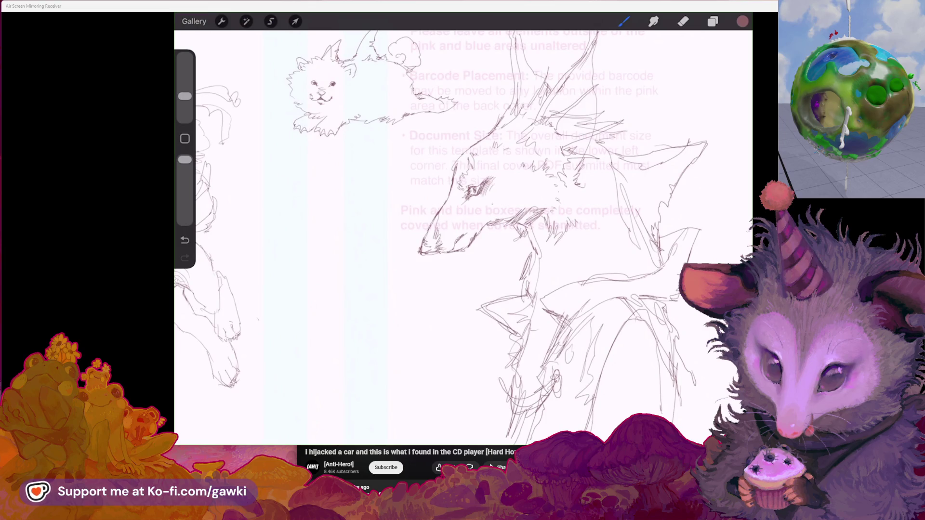
pyautogui.scroll(-3, 463, 232)
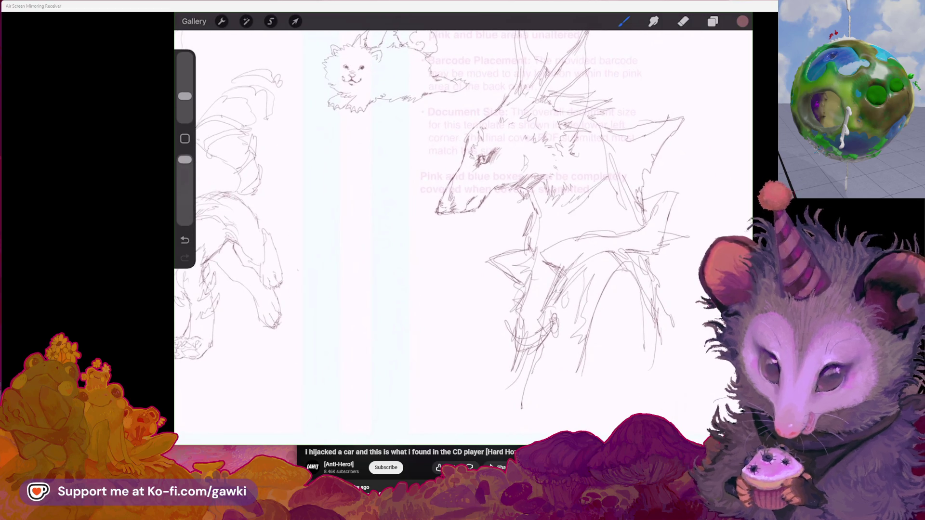
pyautogui.moveTo(554, 212); pyautogui.dragTo(549, 238)
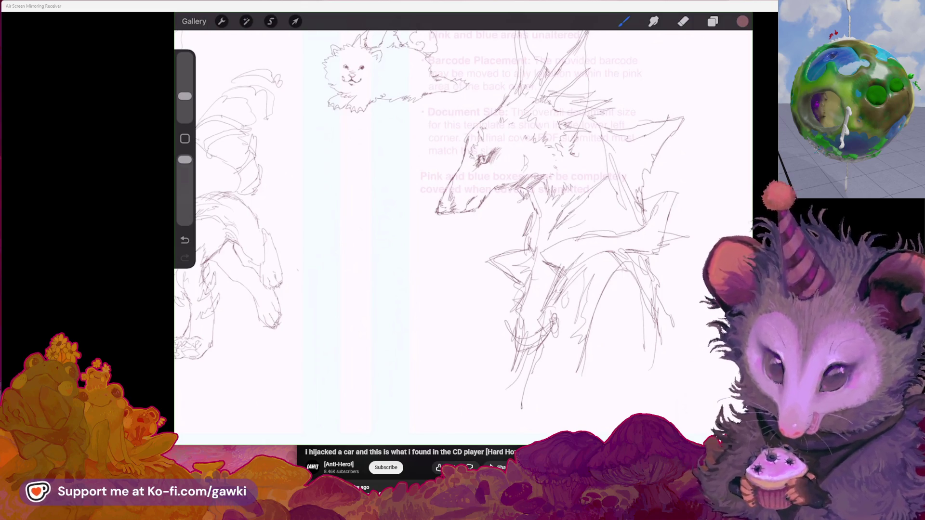
pyautogui.hotkey('ctrl', 'z')
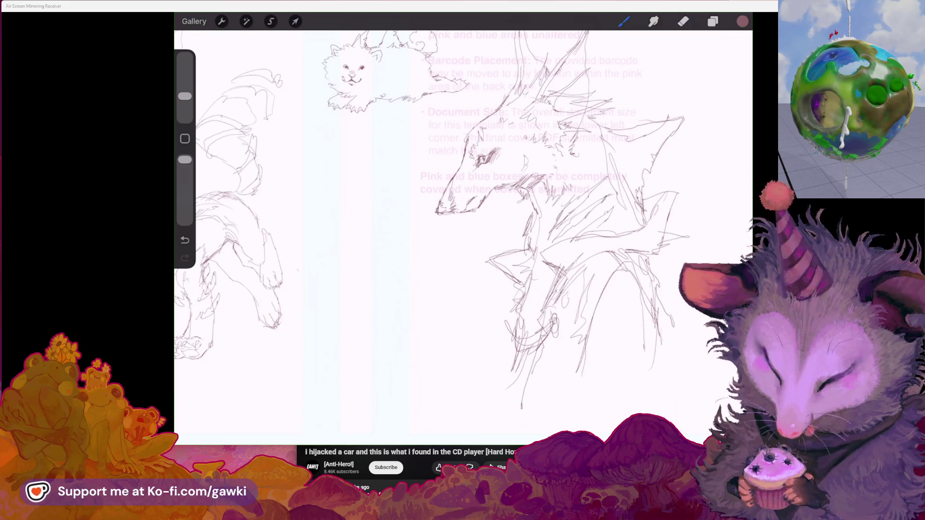
# Extend the wolf's ear line downward with the pencil brush
pyautogui.scroll(3, 482, 145)
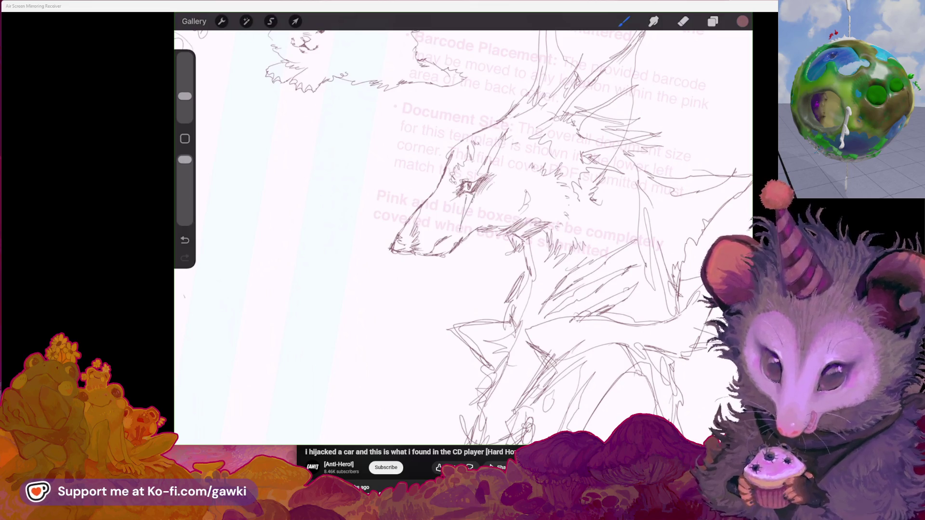
pyautogui.scroll(-3, 463, 236)
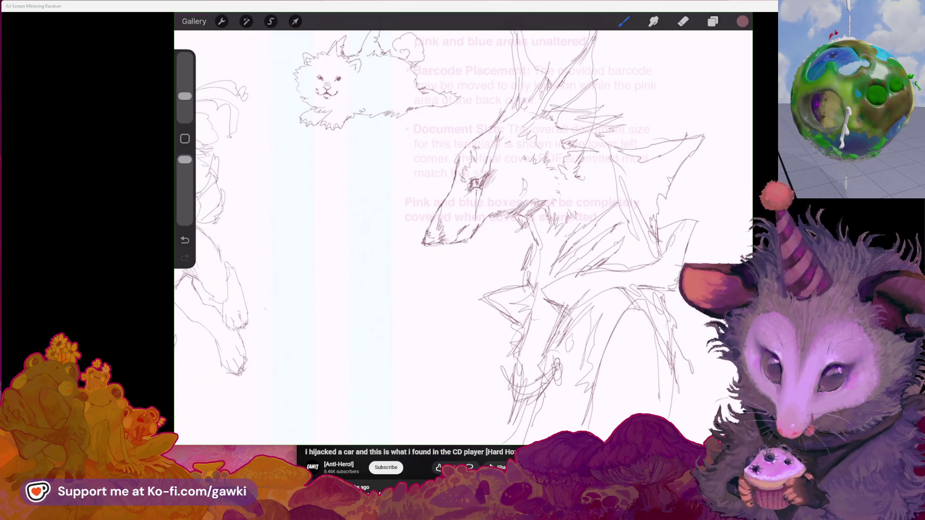
pyautogui.moveTo(481, 216); pyautogui.dragTo(424, 243)
pyautogui.scroll(2, 462, 236)
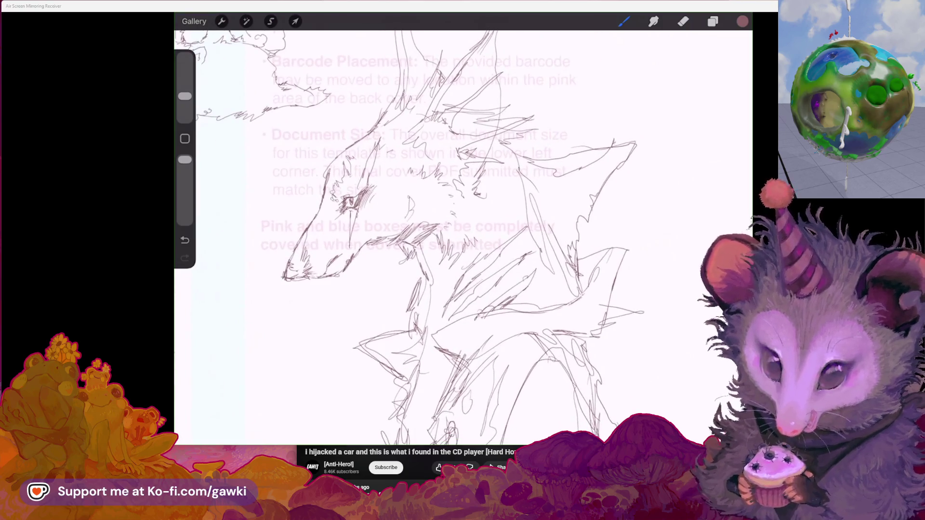
pyautogui.press('b')
pyautogui.moveTo(602, 187)
pyautogui.mouseDown()
pyautogui.moveTo(585, 204)
pyautogui.moveTo(591, 212)
pyautogui.mouseUp()
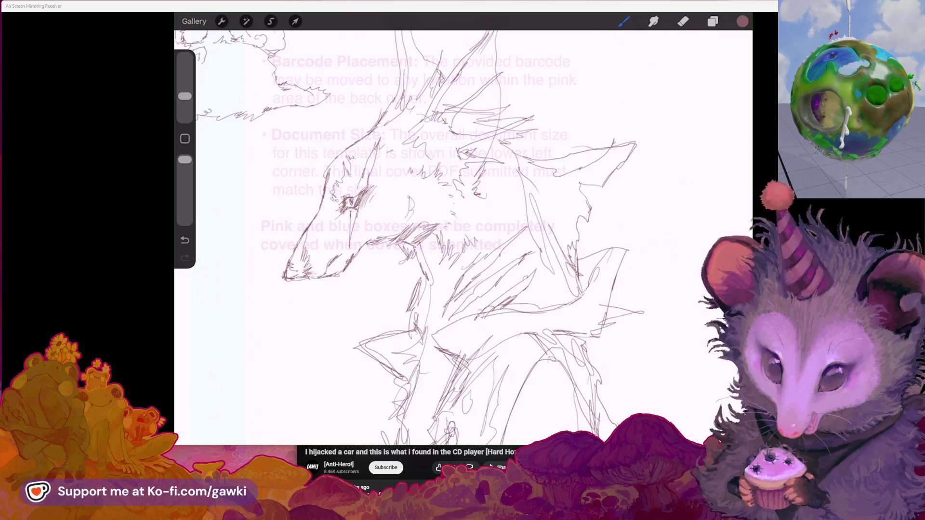
# Erase a stray stroke on the sketch and straighten the canvas to show the sketches
pyautogui.scroll(-2, 457, 239)
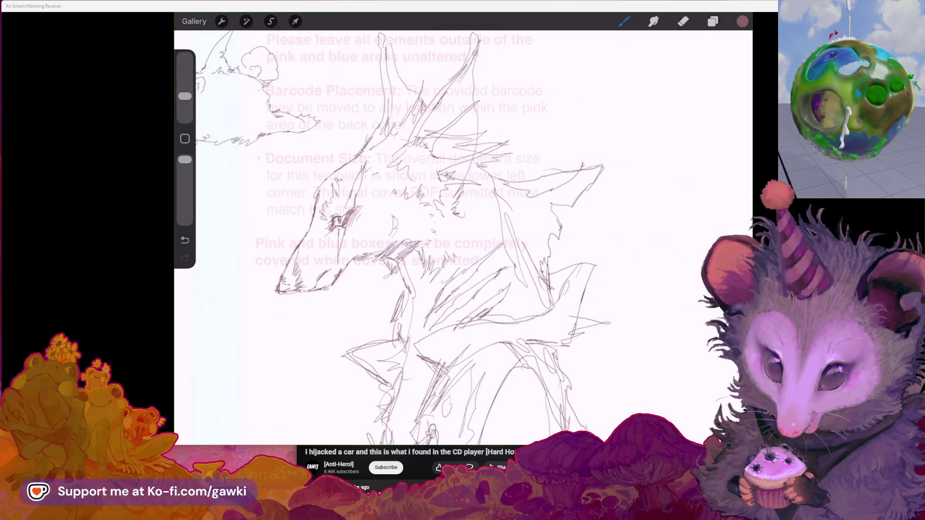
pyautogui.scroll(2, 463, 238)
pyautogui.press('e')
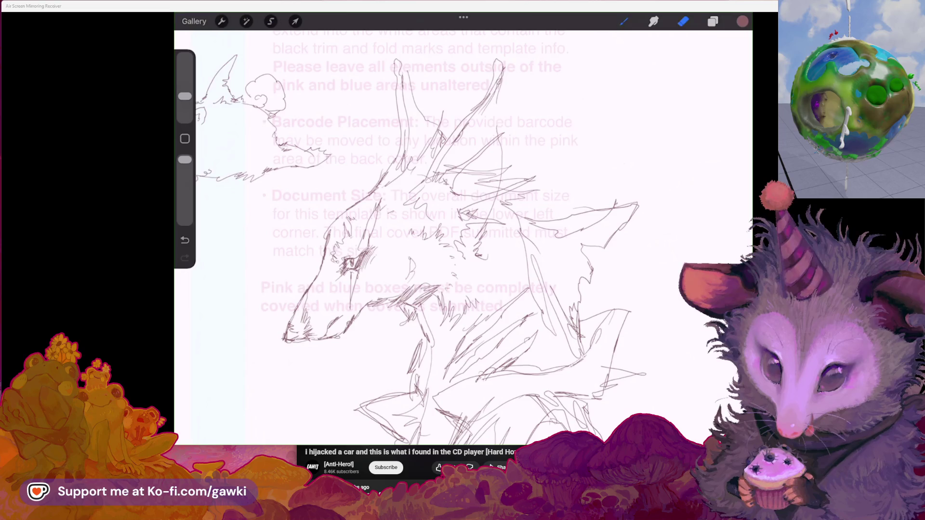
pyautogui.moveTo(492, 110); pyautogui.dragTo(482, 129)
pyautogui.moveTo(433, 241); pyautogui.dragTo(487, 232)
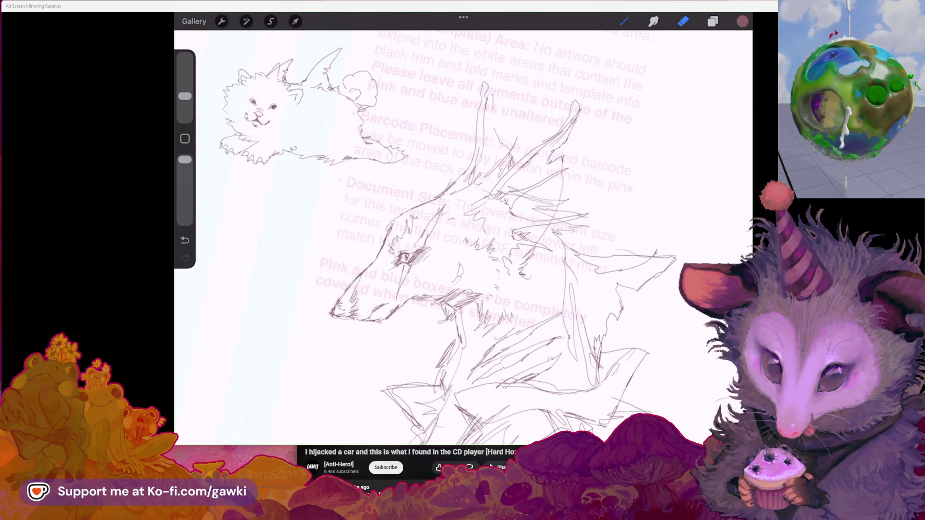
pyautogui.moveTo(333, 313)
pyautogui.mouseDown()
pyautogui.moveTo(433, 224)
pyautogui.moveTo(405, 243)
pyautogui.moveTo(393, 231)
pyautogui.moveTo(313, 255)
pyautogui.mouseUp()
pyautogui.click(683, 21)
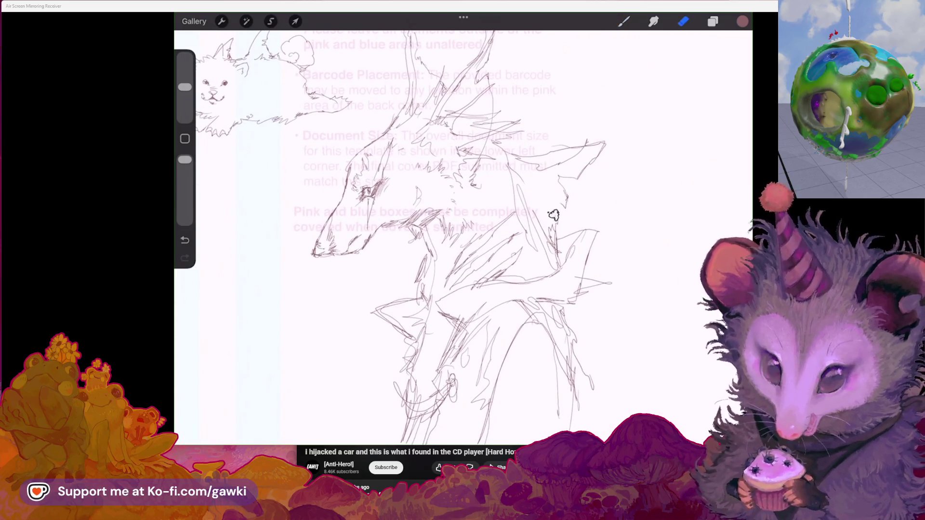
pyautogui.click(624, 21)
# Draw a downward line on the wolf's body, undoing a small extra mark
pyautogui.moveTo(561, 205); pyautogui.dragTo(556, 245)
pyautogui.moveTo(313, 256); pyautogui.dragTo(400, 217)
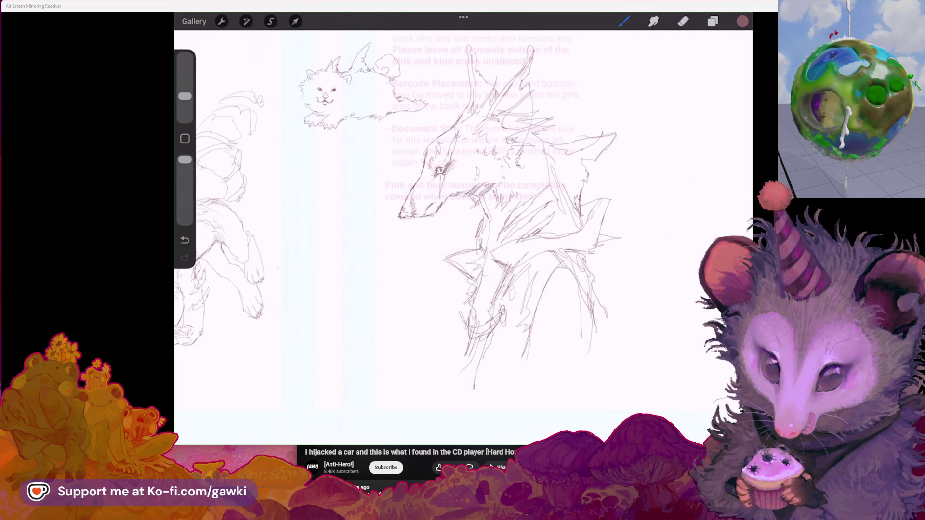
pyautogui.scroll(5, 443, 325)
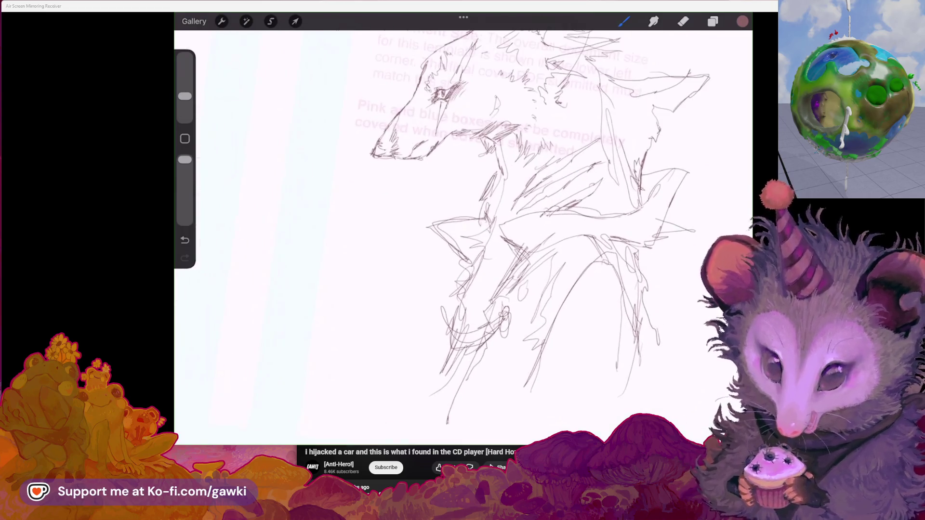
pyautogui.moveTo(482, 264); pyautogui.dragTo(507, 257)
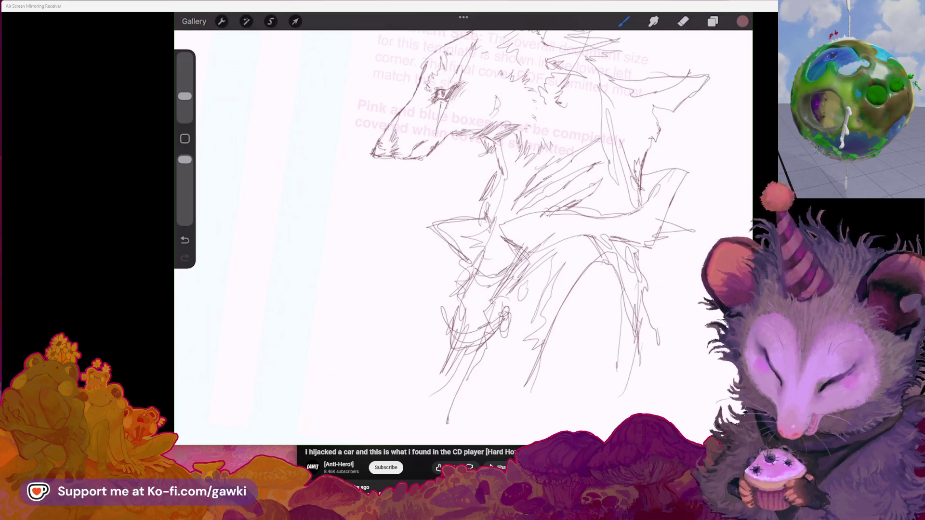
pyautogui.scroll(-3, 482, 217)
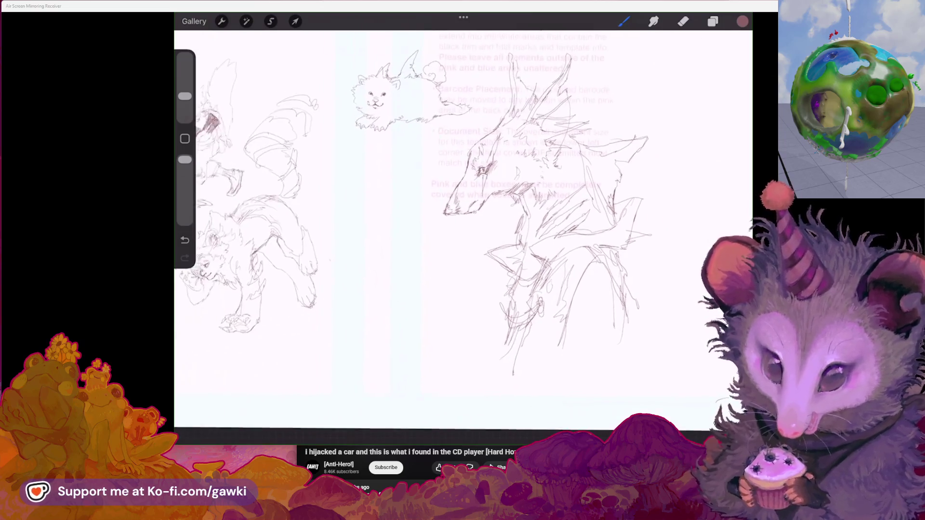
pyautogui.scroll(-2, 482, 217)
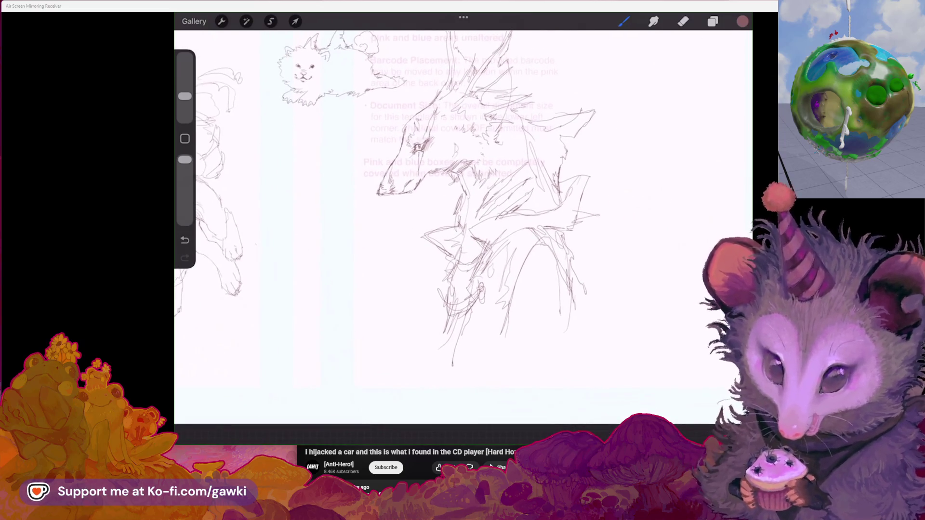
pyautogui.scroll(3, 482, 217)
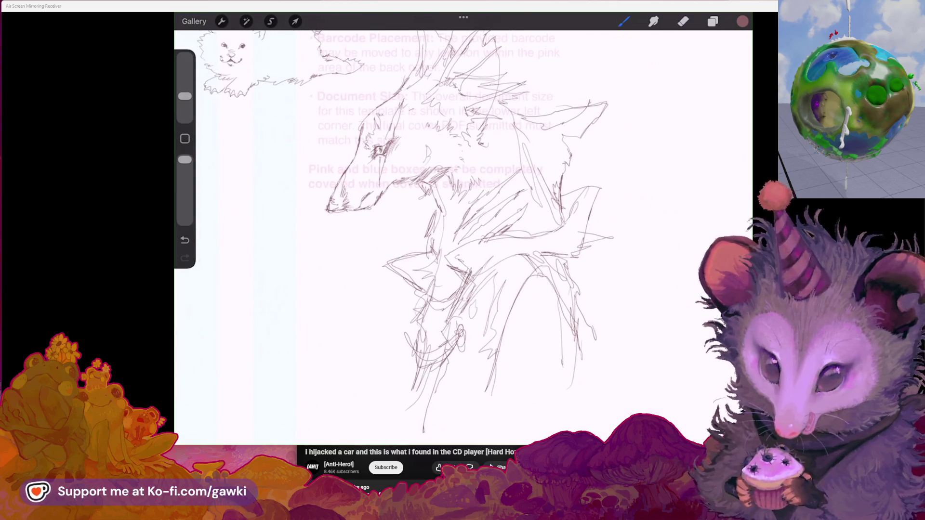
pyautogui.hotkey('ctrl', 'z')
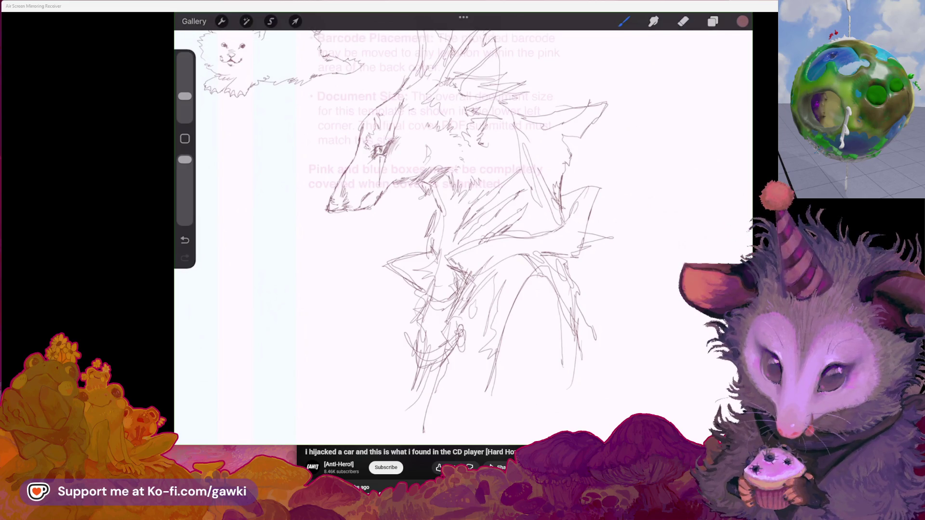
# Draw several long vertical lines down the wolf's body and chest
pyautogui.scroll(-2, 463, 216)
pyautogui.moveTo(565, 289); pyautogui.dragTo(563, 415)
pyautogui.hotkey('ctrl', 'z')
pyautogui.moveTo(560, 318); pyautogui.dragTo(554, 409)
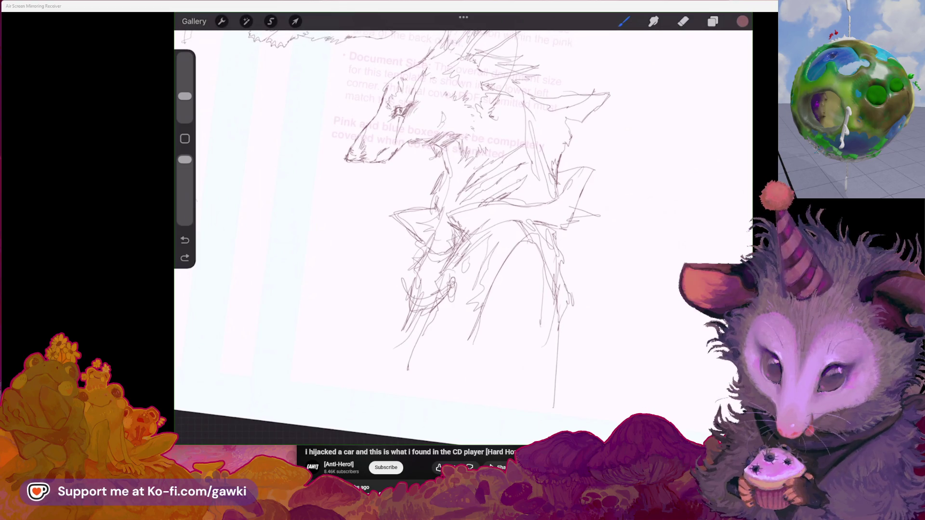
pyautogui.moveTo(475, 347); pyautogui.dragTo(469, 409)
pyautogui.moveTo(544, 260); pyautogui.dragTo(523, 371)
pyautogui.moveTo(546, 311); pyautogui.dragTo(538, 431)
pyautogui.scroll(-2, 463, 217)
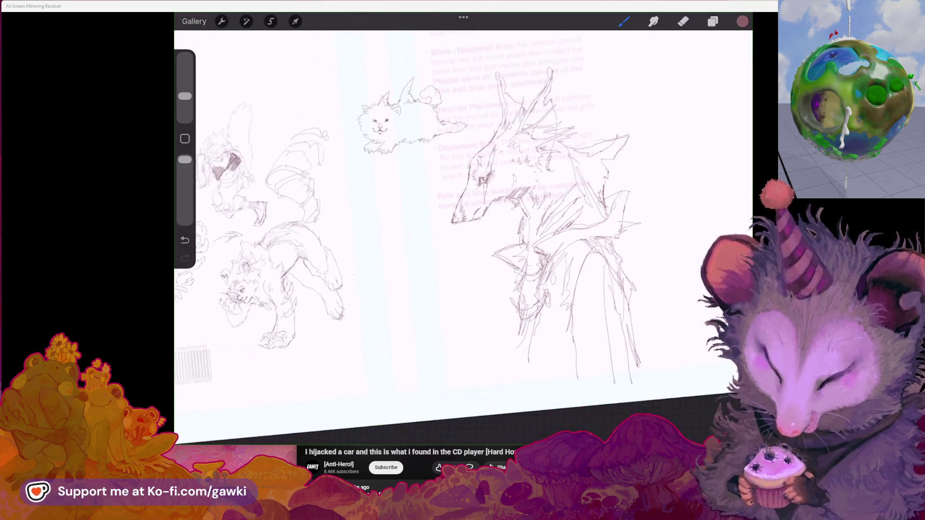
pyautogui.scroll(3, 482, 217)
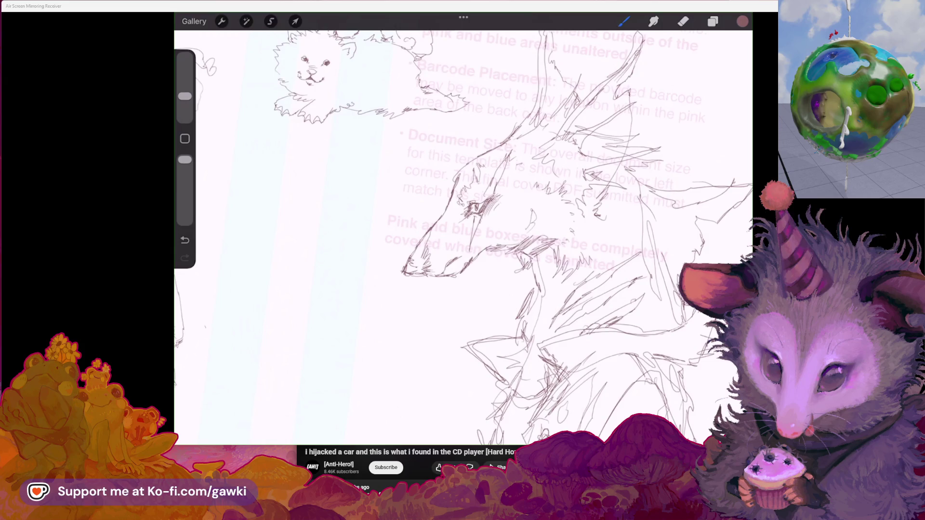
# Add short strokes to the wolf's head
pyautogui.moveTo(440, 192); pyautogui.dragTo(440, 221)
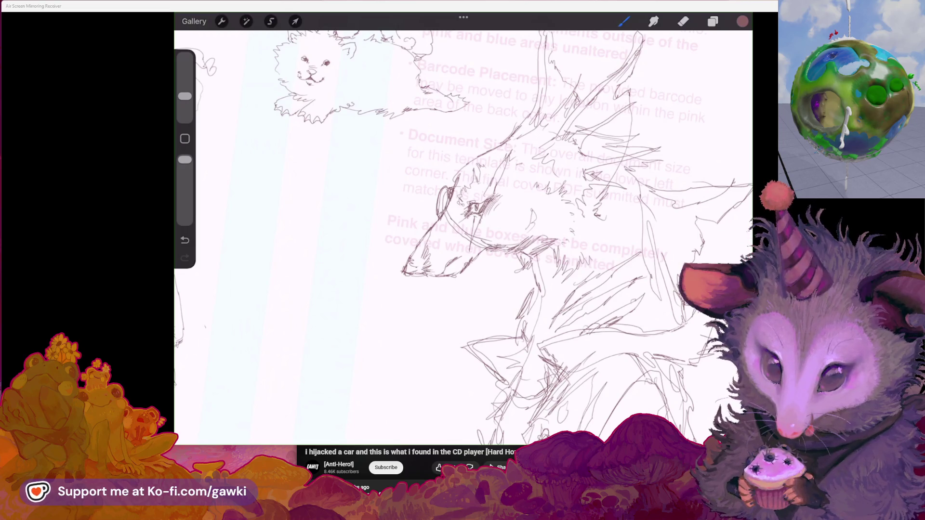
pyautogui.scroll(-3, 462, 236)
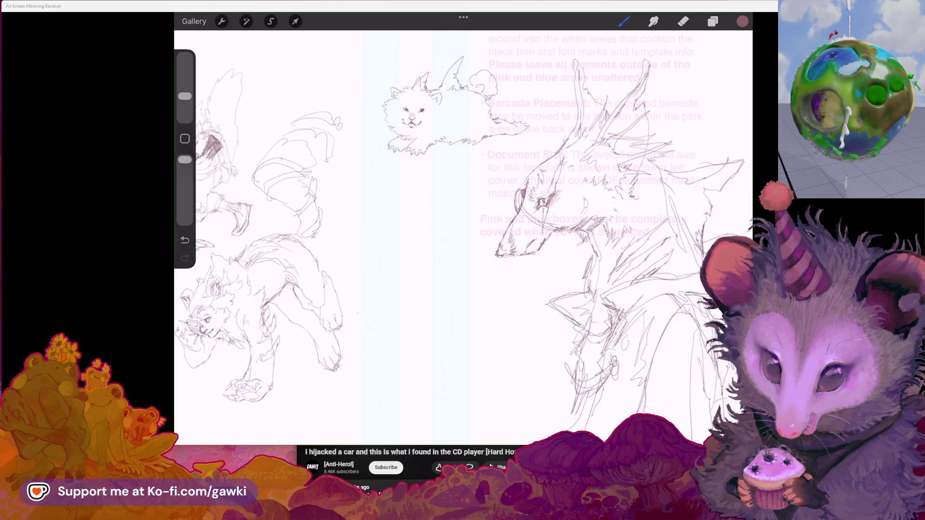
pyautogui.hscroll(3, 463, 236)
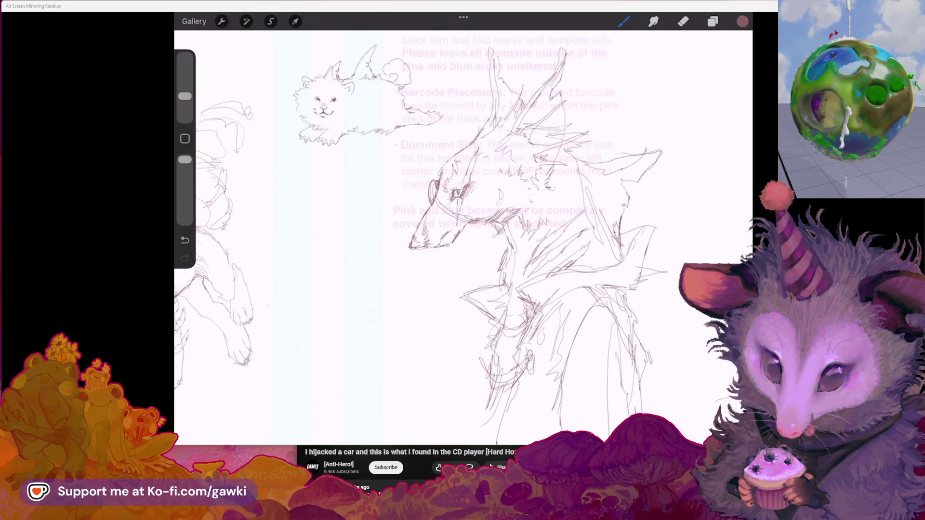
pyautogui.hscroll(-3, 463, 236)
pyautogui.hscroll(3, 463, 236)
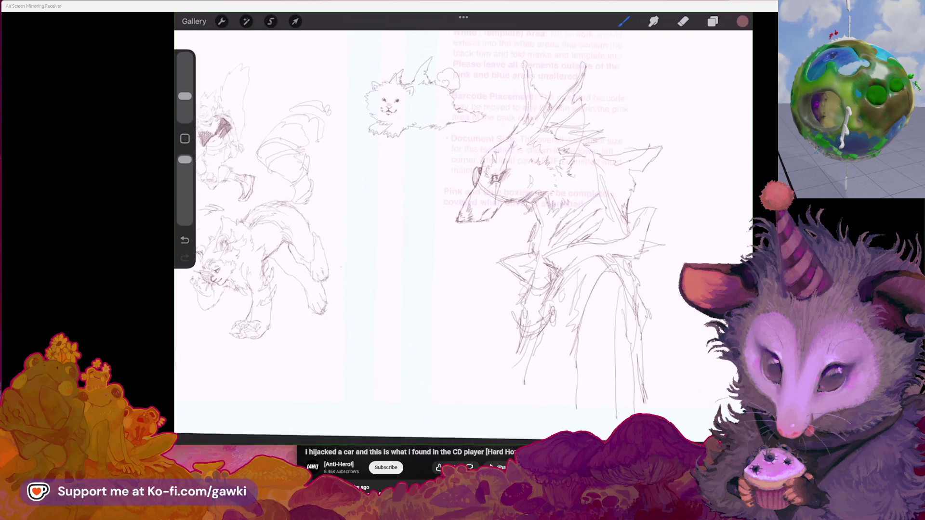
pyautogui.hscroll(4, 463, 236)
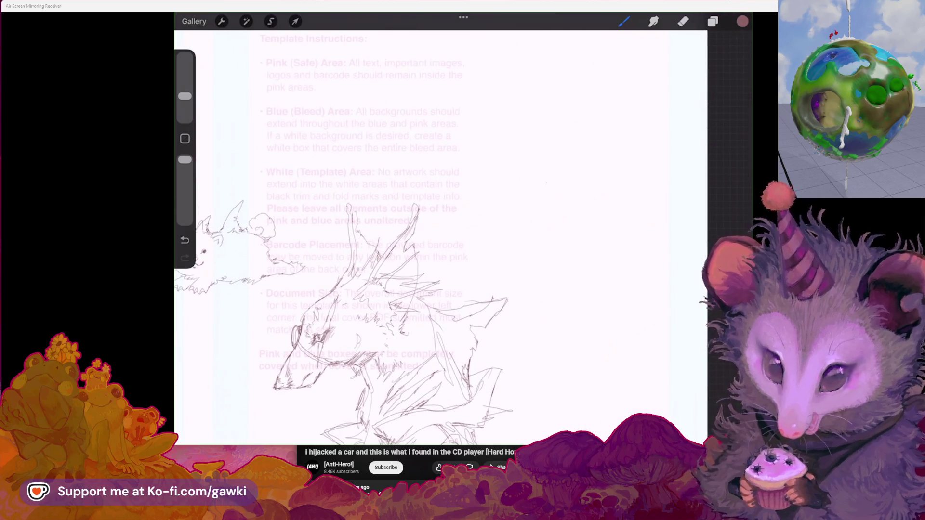
# Sketch the beast head's outline and ear beside the wolf, undoing a stray stroke near the mouth
pyautogui.moveTo(529, 193)
pyautogui.mouseDown()
pyautogui.moveTo(562, 185)
pyautogui.moveTo(541, 144)
pyautogui.moveTo(574, 169)
pyautogui.mouseUp()
pyautogui.moveTo(512, 179); pyautogui.dragTo(519, 195)
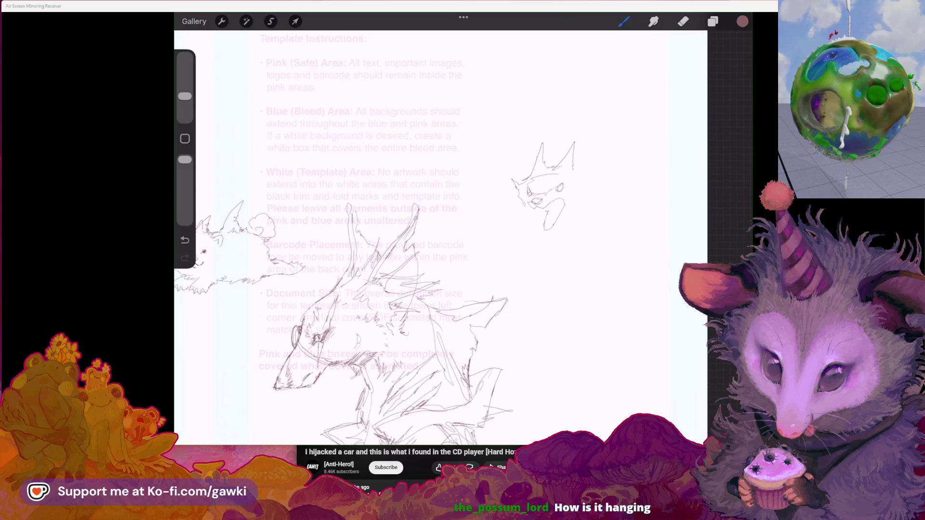
pyautogui.scroll(-2, 441, 237)
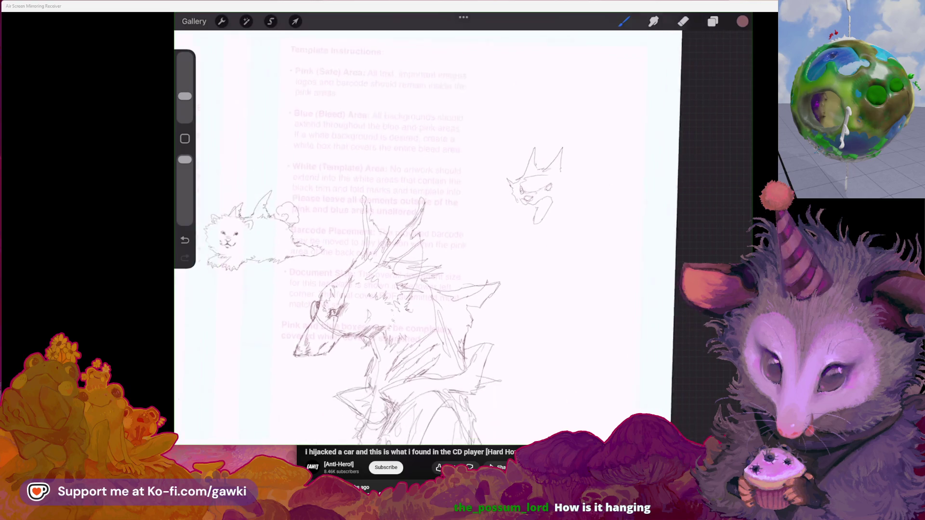
pyautogui.scroll(3, 444, 236)
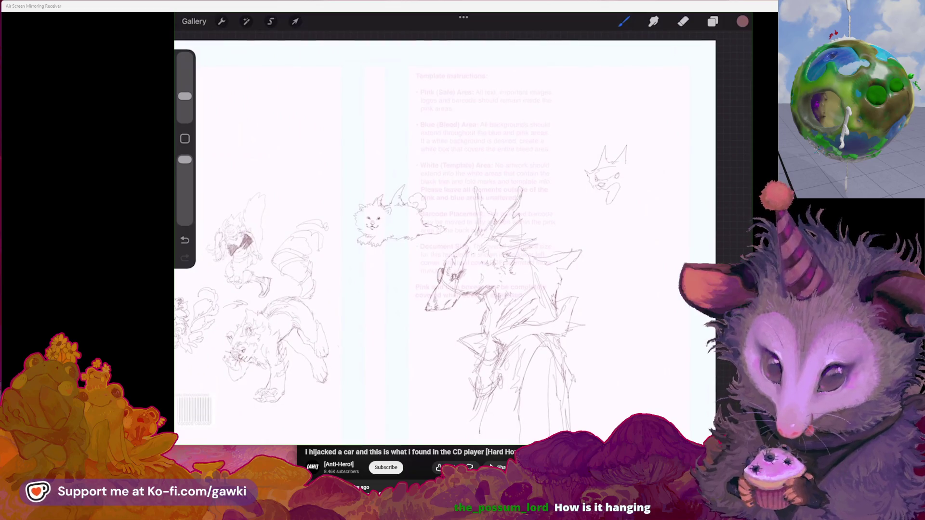
pyautogui.scroll(3, 443, 237)
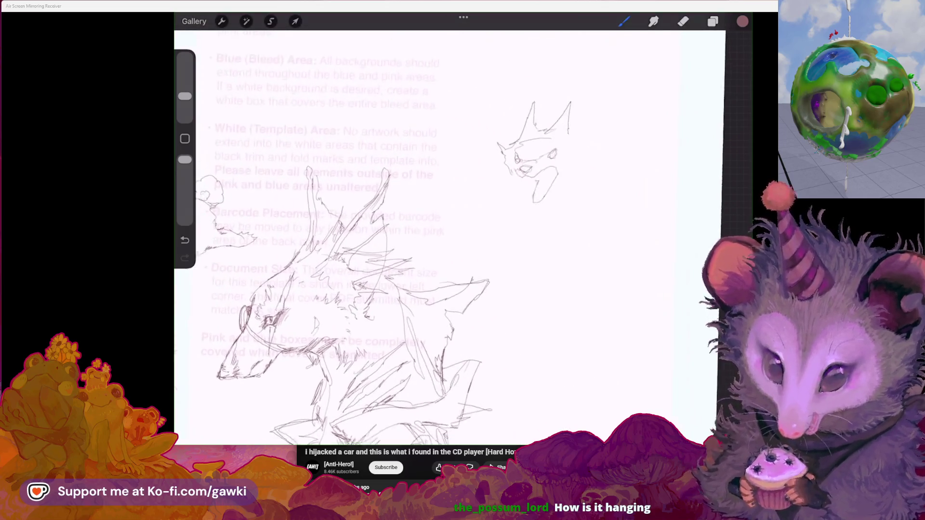
pyautogui.moveTo(577, 144); pyautogui.dragTo(571, 179)
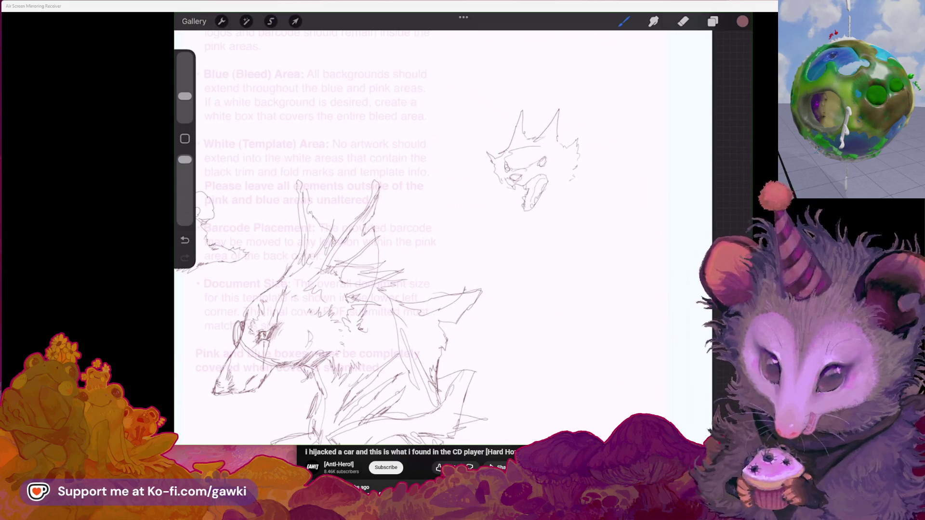
pyautogui.hotkey('ctrl', 'z')
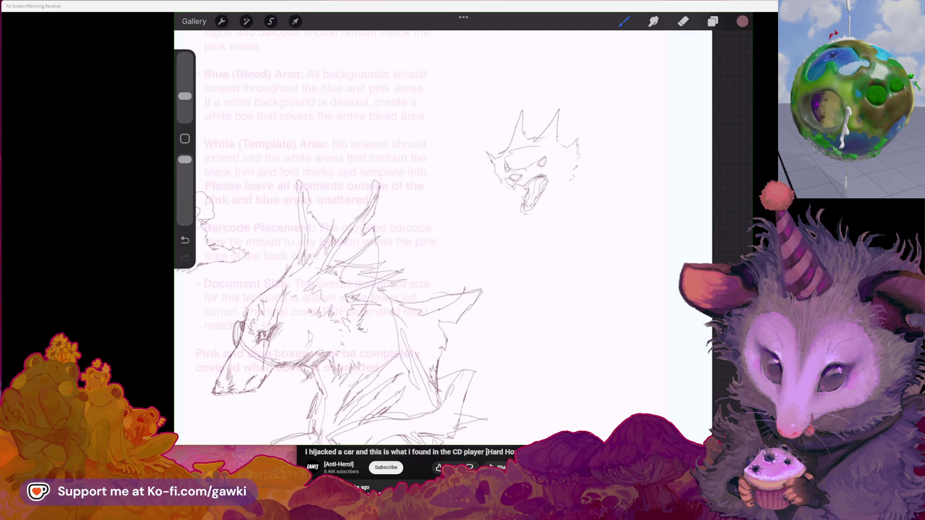
# Add the lower jaw lines and a tall flame-like tuft above the head
pyautogui.moveTo(549, 203)
pyautogui.mouseDown()
pyautogui.moveTo(562, 190)
pyautogui.moveTo(561, 201)
pyautogui.moveTo(519, 209)
pyautogui.mouseUp()
pyautogui.hotkey('ctrl', 'z')
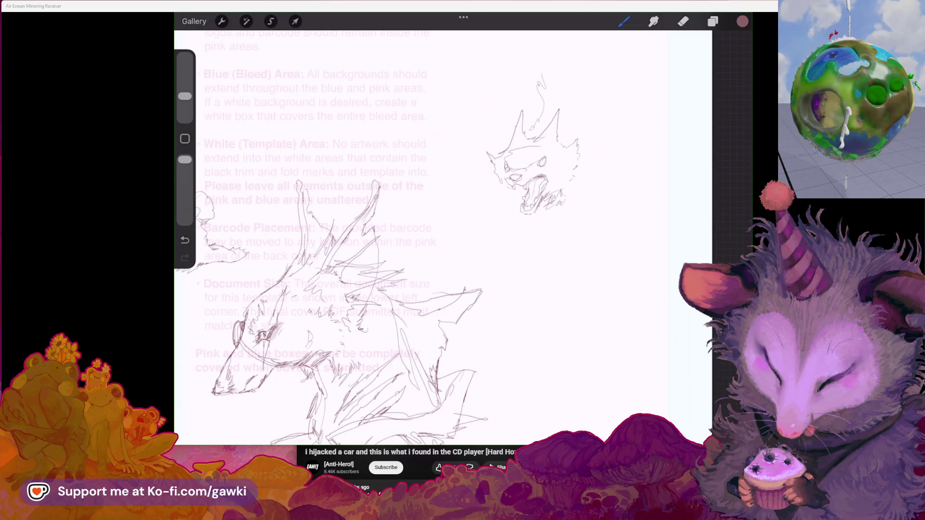
pyautogui.scroll(-3, 434, 232)
pyautogui.moveTo(550, 149)
pyautogui.mouseDown()
pyautogui.moveTo(569, 123)
pyautogui.moveTo(578, 143)
pyautogui.mouseUp()
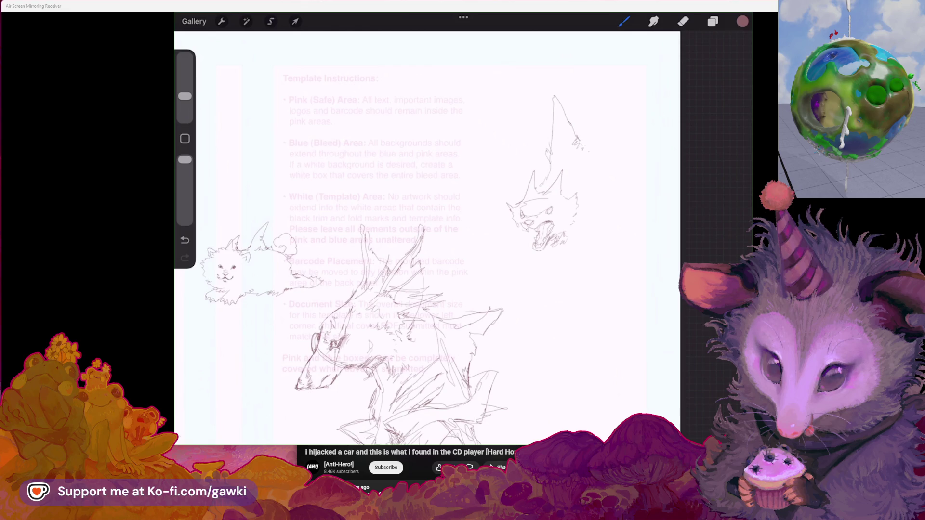
# Sketch the beast's body and back, its raised right paw, and a claw on the left paw
pyautogui.moveTo(524, 248); pyautogui.dragTo(516, 255)
pyautogui.moveTo(577, 233)
pyautogui.mouseDown()
pyautogui.moveTo(606, 248)
pyautogui.moveTo(569, 308)
pyautogui.mouseUp()
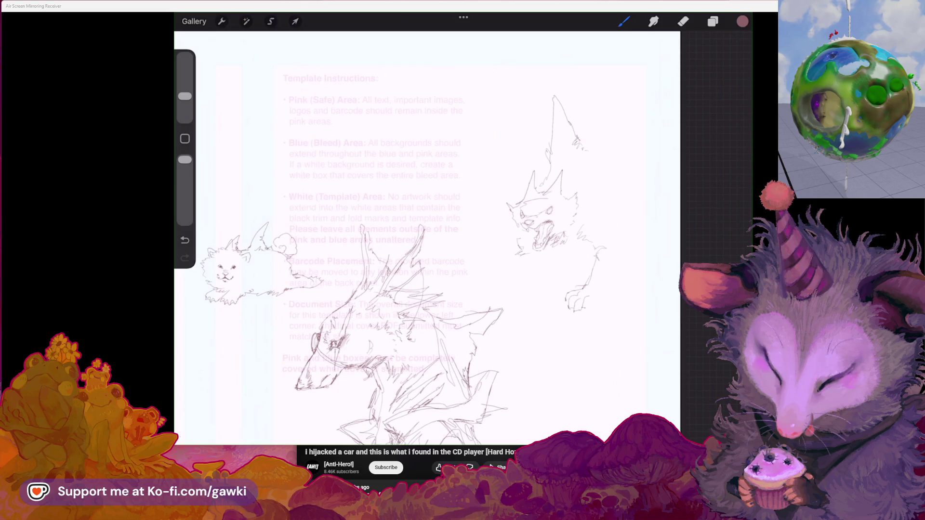
pyautogui.moveTo(594, 303); pyautogui.dragTo(602, 292)
pyautogui.moveTo(617, 258); pyautogui.dragTo(634, 254)
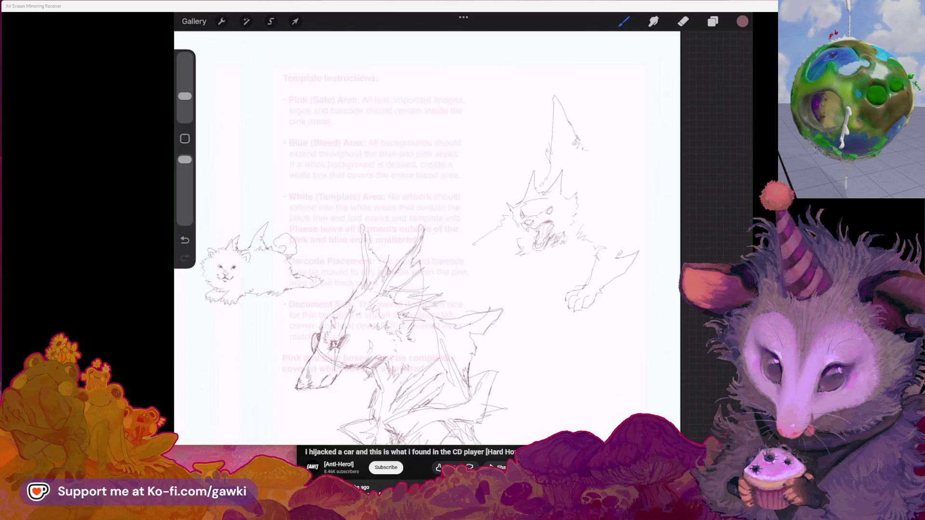
pyautogui.moveTo(479, 246); pyautogui.dragTo(492, 262)
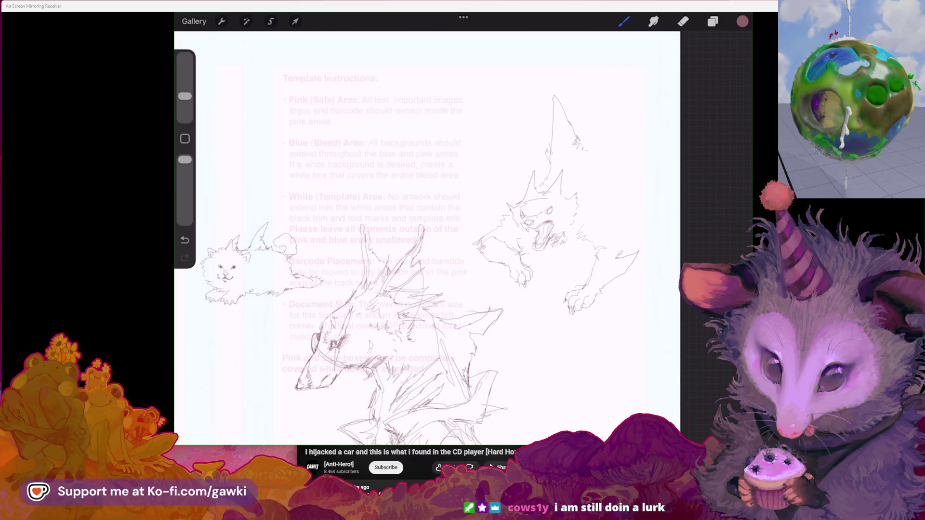
# Refine the head, extend the reaching front leg, and outline the creature's back and right side
pyautogui.moveTo(524, 244); pyautogui.dragTo(532, 252)
pyautogui.moveTo(525, 175); pyautogui.dragTo(546, 154)
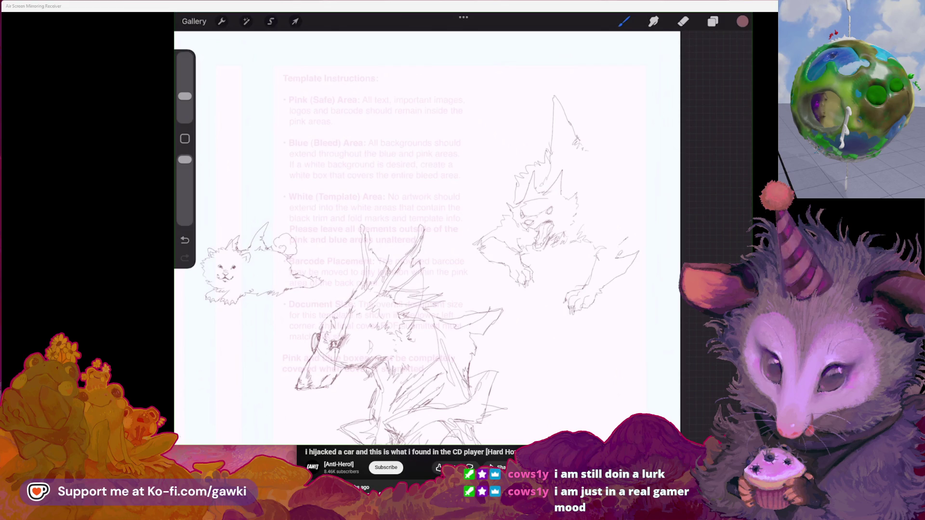
pyautogui.moveTo(480, 248)
pyautogui.mouseDown()
pyautogui.moveTo(454, 251)
pyautogui.moveTo(483, 264)
pyautogui.mouseUp()
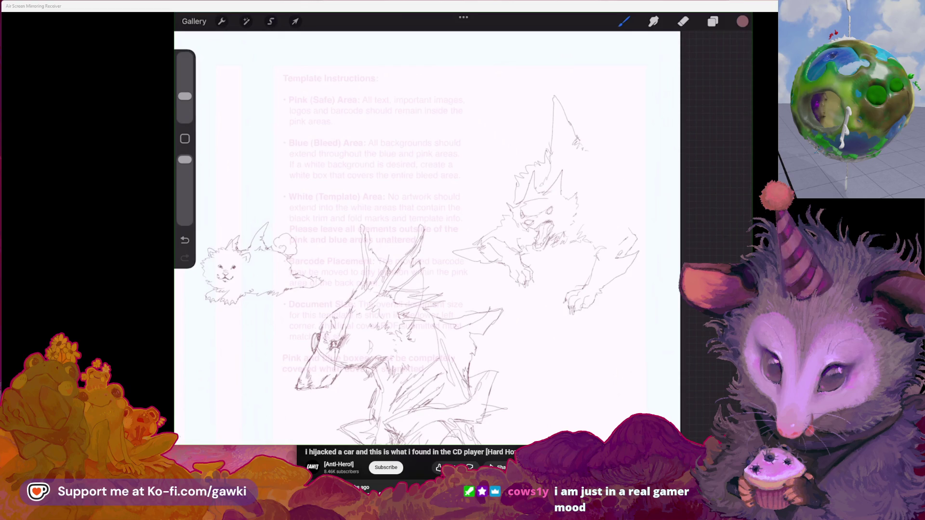
pyautogui.moveTo(622, 226); pyautogui.dragTo(630, 234)
pyautogui.moveTo(593, 149); pyautogui.dragTo(623, 226)
pyautogui.moveTo(581, 144); pyautogui.dragTo(626, 178)
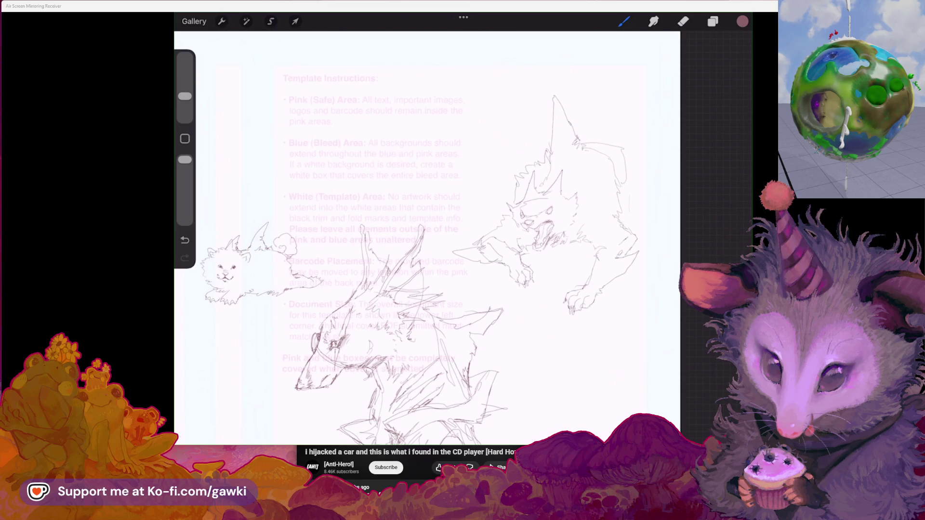
pyautogui.moveTo(434, 241); pyautogui.dragTo(381, 227)
pyautogui.moveTo(482, 222); pyautogui.dragTo(448, 236)
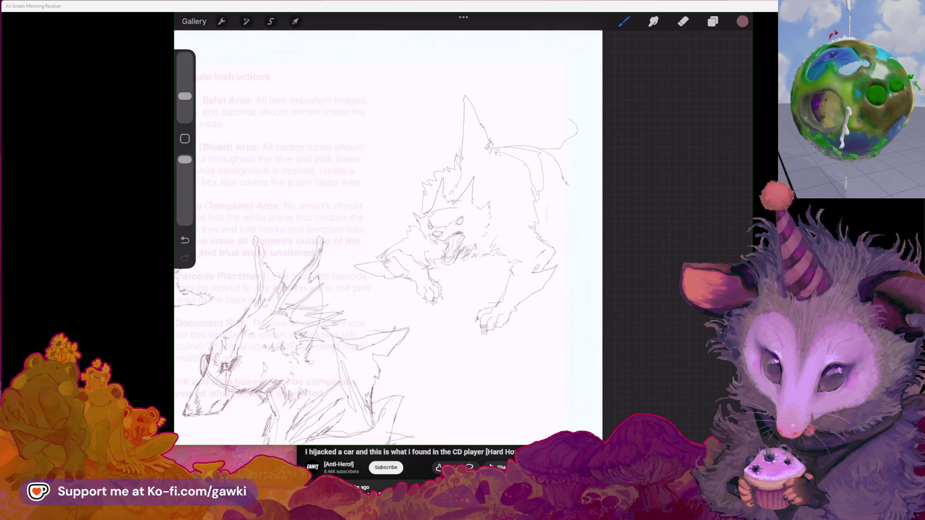
# Lasso the creature's head, shrink it slightly and nudge it lower on the body
pyautogui.click(270, 21)
pyautogui.moveTo(503, 201)
pyautogui.mouseDown()
pyautogui.moveTo(446, 197)
pyautogui.moveTo(434, 182)
pyautogui.moveTo(412, 203)
pyautogui.moveTo(415, 226)
pyautogui.moveTo(434, 246)
pyautogui.mouseUp()
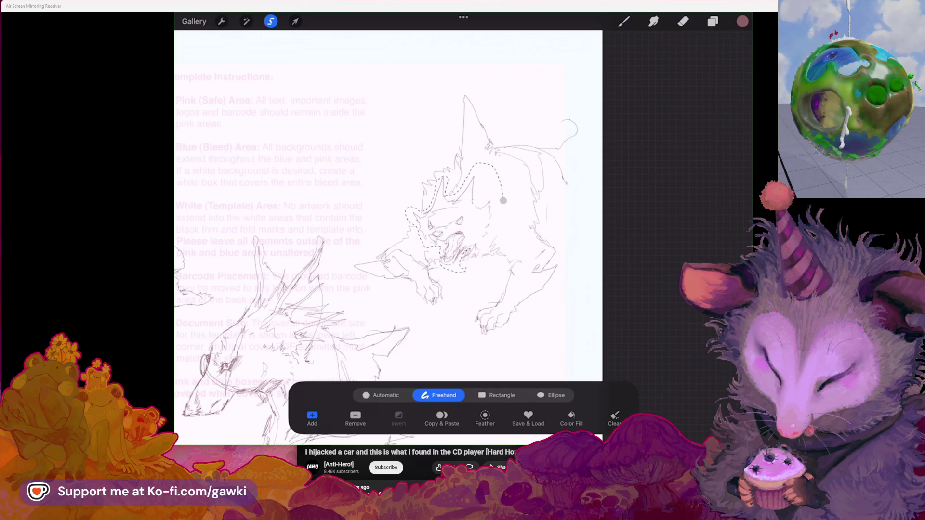
pyautogui.click(295, 21)
pyautogui.moveTo(452, 220); pyautogui.dragTo(451, 231)
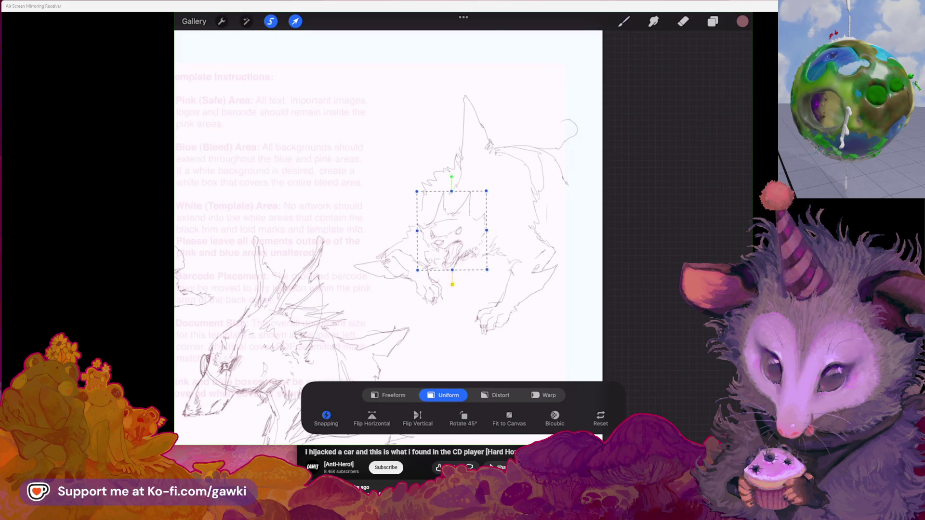
pyautogui.click(624, 21)
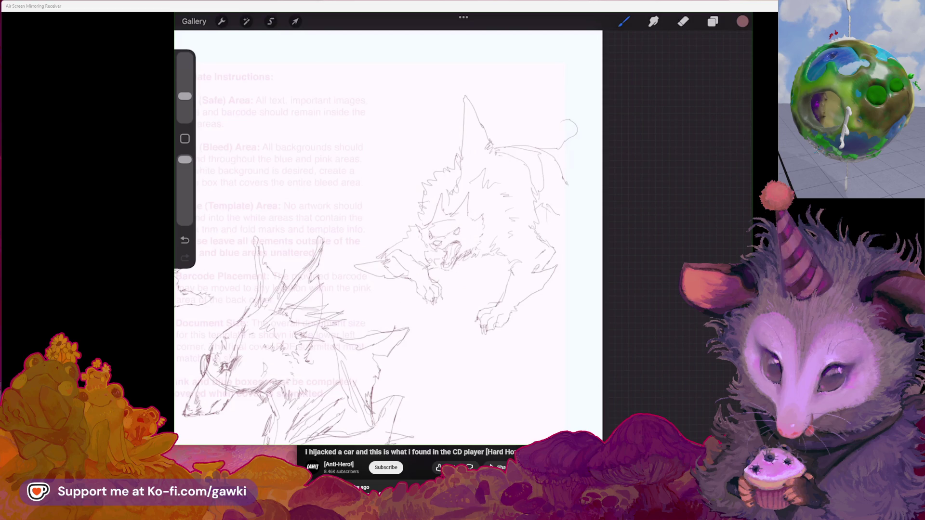
# Add fur strokes along the back and by the front paw, then draw a fluffy cloud-like tail
pyautogui.moveTo(573, 192)
pyautogui.mouseDown()
pyautogui.moveTo(583, 200)
pyautogui.moveTo(578, 212)
pyautogui.mouseUp()
pyautogui.hotkey('ctrl', 'z')
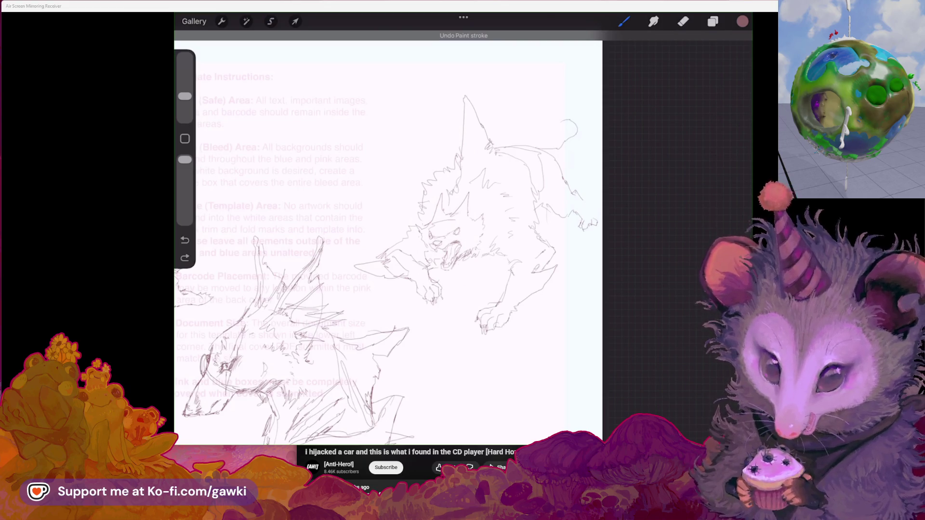
pyautogui.hotkey('ctrl', 'shift', 'z')
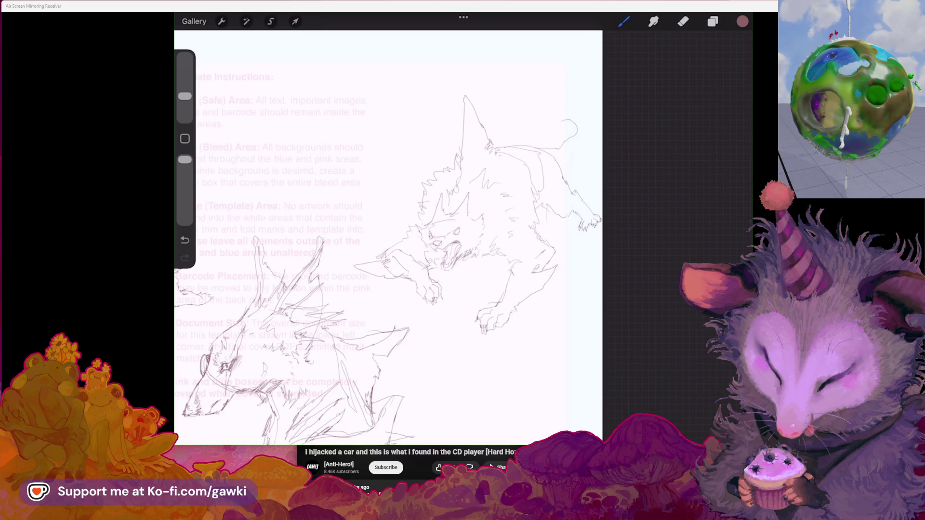
pyautogui.moveTo(577, 200); pyautogui.dragTo(575, 213)
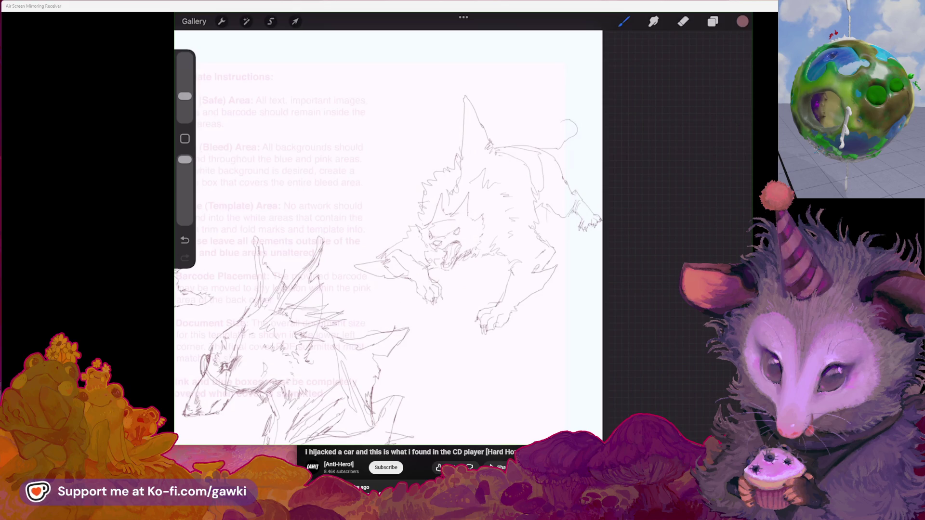
pyautogui.moveTo(516, 120)
pyautogui.mouseDown()
pyautogui.moveTo(565, 119)
pyautogui.moveTo(567, 85)
pyautogui.moveTo(538, 57)
pyautogui.moveTo(575, 48)
pyautogui.moveTo(603, 72)
pyautogui.mouseUp()
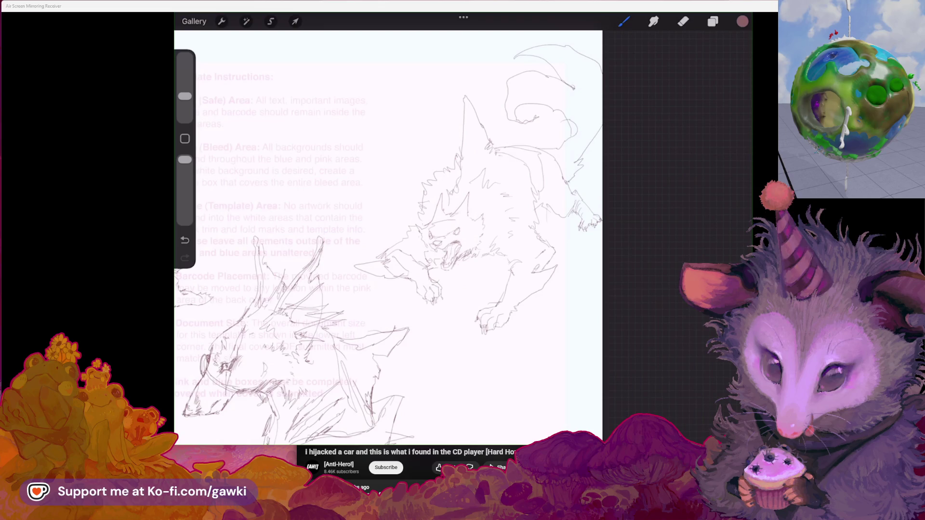
pyautogui.moveTo(441, 236)
pyautogui.mouseDown()
pyautogui.moveTo(495, 207)
pyautogui.moveTo(485, 237)
pyautogui.moveTo(485, 227)
pyautogui.moveTo(554, 219)
pyautogui.moveTo(496, 214)
pyautogui.moveTo(511, 232)
pyautogui.moveTo(527, 231)
pyautogui.moveTo(465, 212)
pyautogui.mouseUp()
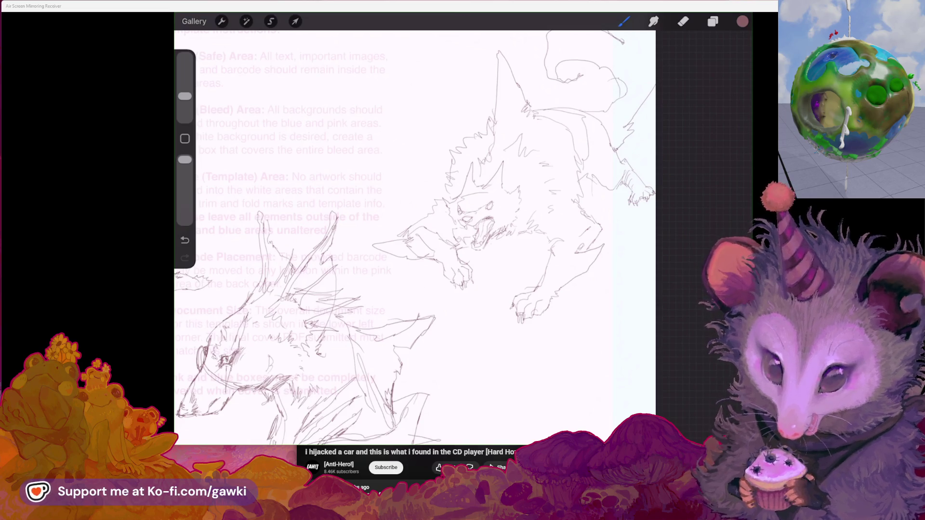
pyautogui.moveTo(477, 216)
pyautogui.mouseDown()
pyautogui.moveTo(441, 207)
pyautogui.moveTo(491, 203)
pyautogui.moveTo(463, 221)
pyautogui.mouseUp()
# Erase the creature's old eye lines and redraw its eyes and brow in pencil
pyautogui.click(653, 21)
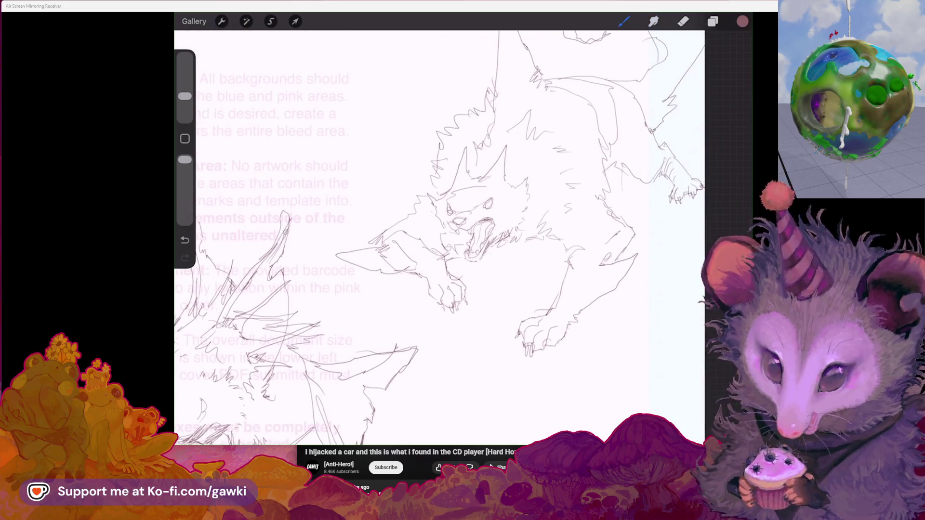
pyautogui.click(684, 21)
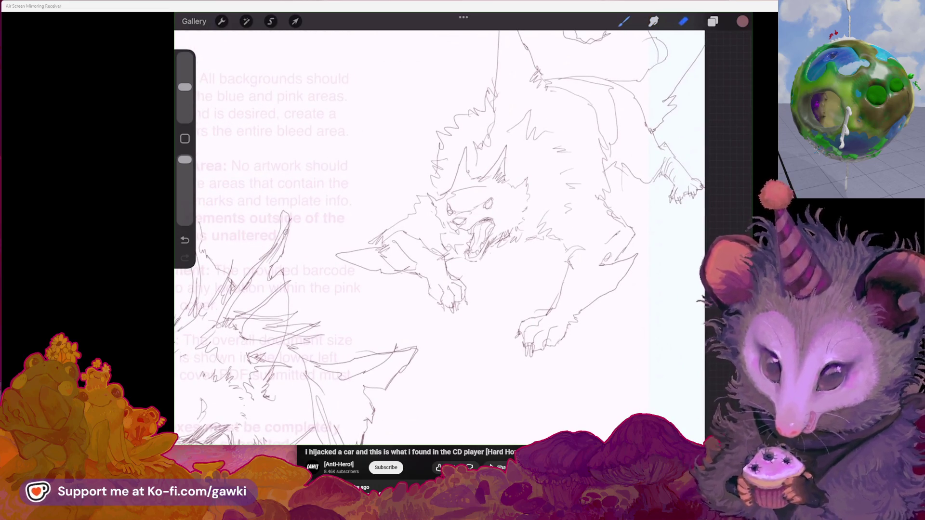
pyautogui.moveTo(501, 164); pyautogui.dragTo(514, 145)
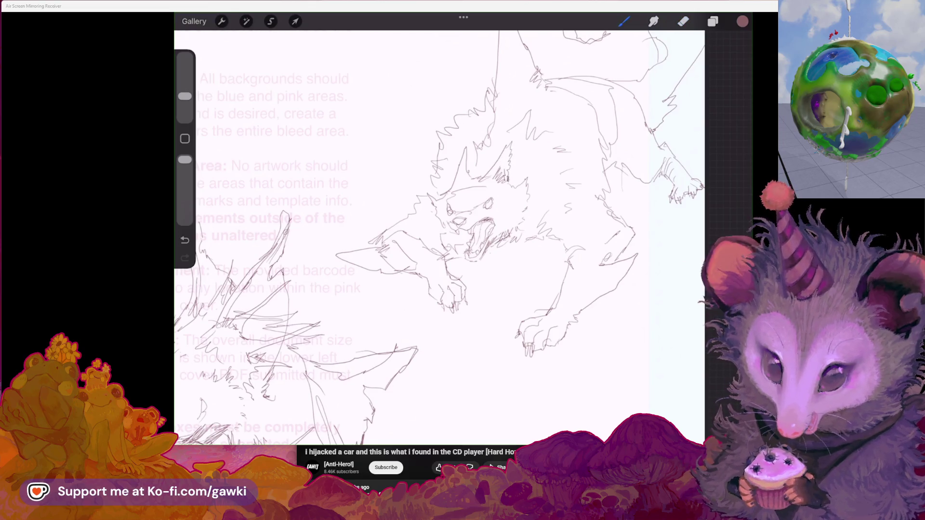
pyautogui.moveTo(465, 143); pyautogui.dragTo(460, 168)
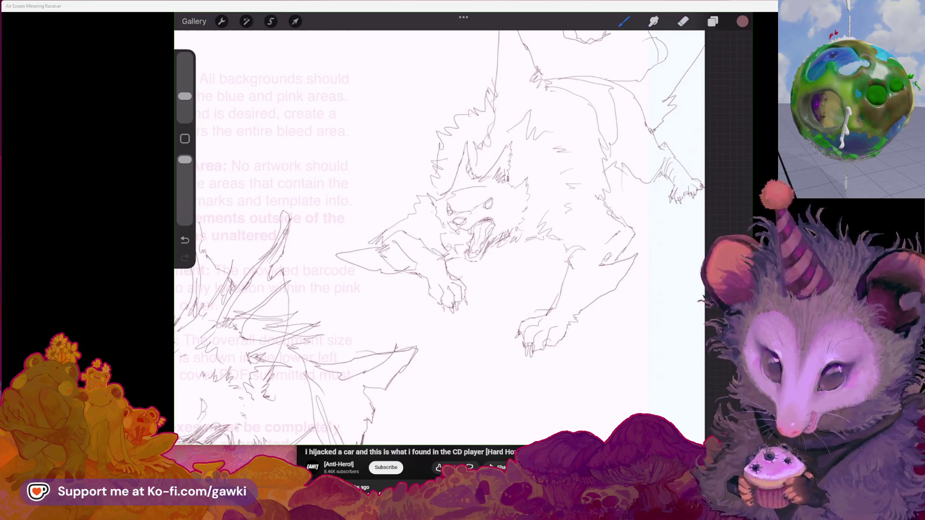
pyautogui.scroll(2, 463, 236)
pyautogui.click(683, 22)
pyautogui.moveTo(438, 176)
pyautogui.mouseDown()
pyautogui.moveTo(446, 187)
pyautogui.moveTo(496, 185)
pyautogui.moveTo(447, 187)
pyautogui.moveTo(485, 186)
pyautogui.mouseUp()
pyautogui.click(624, 21)
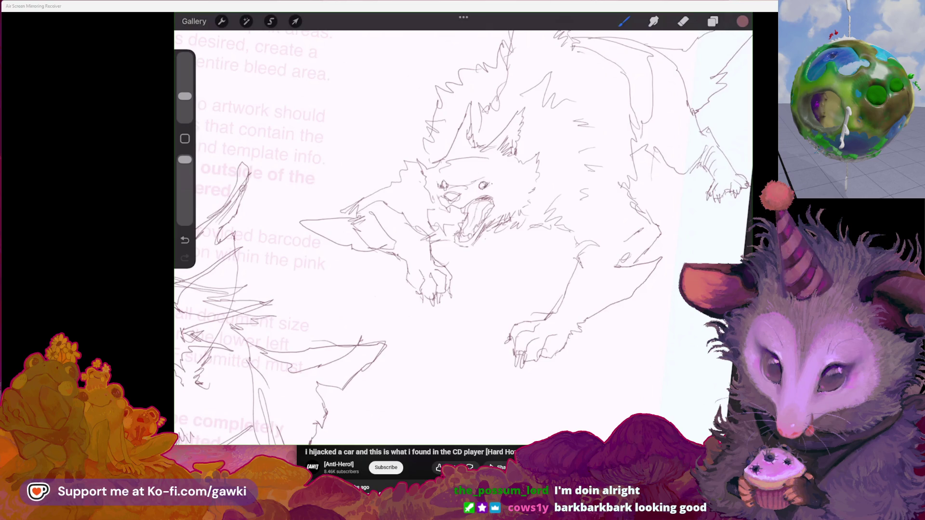
pyautogui.moveTo(455, 183)
pyautogui.mouseDown()
pyautogui.moveTo(483, 179)
pyautogui.moveTo(477, 190)
pyautogui.mouseUp()
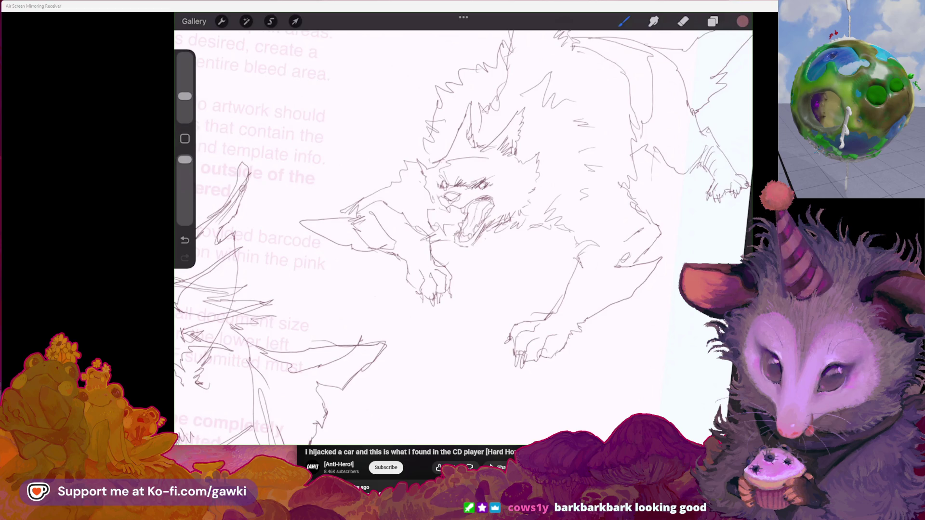
pyautogui.scroll(-5, 462, 236)
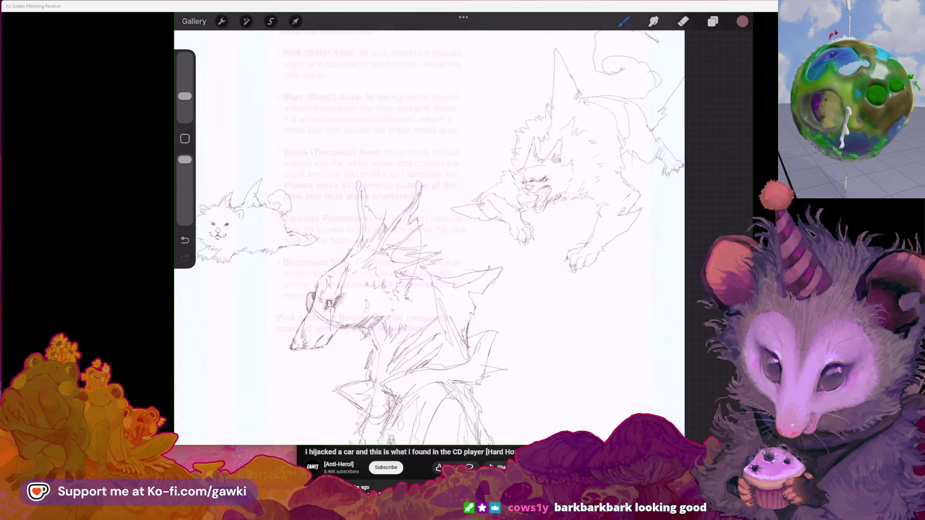
# Erase the lines of the creature's lower front paw and sketch the paw again below it
pyautogui.scroll(2, 424, 236)
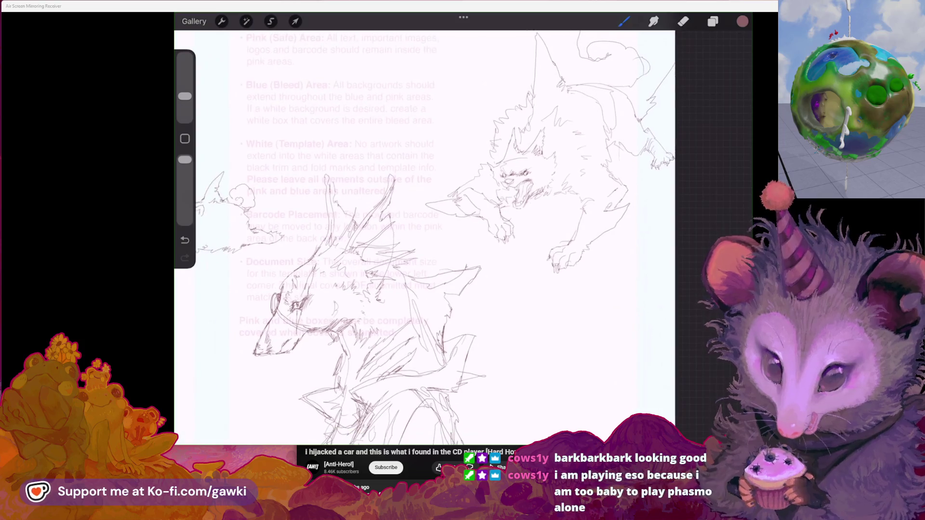
pyautogui.press('e')
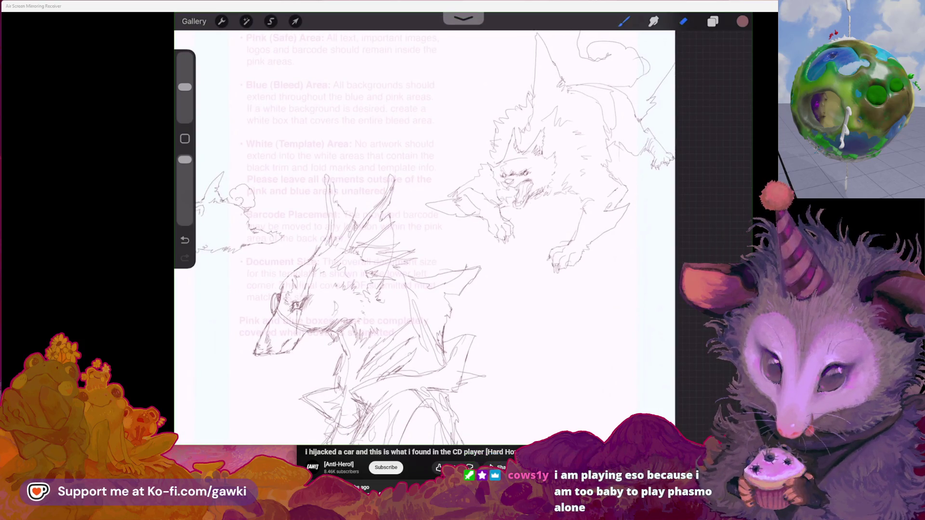
pyautogui.press('b')
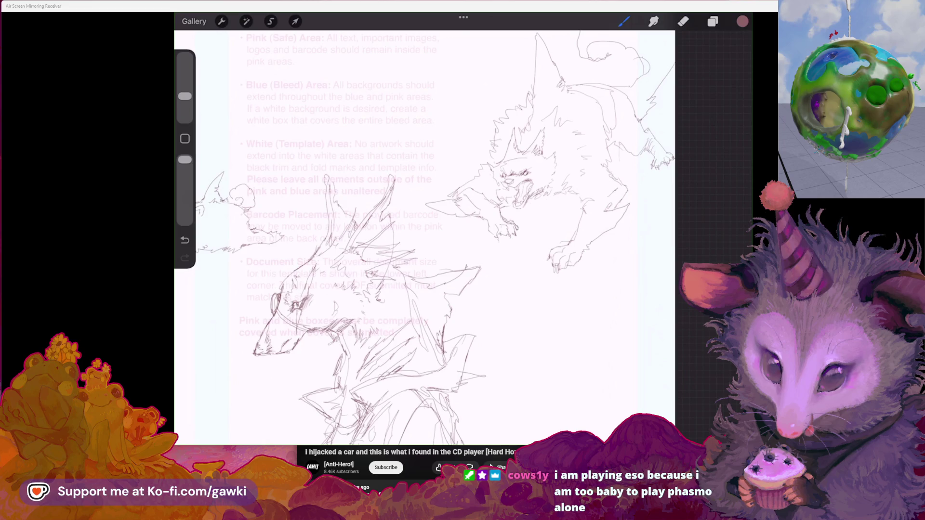
pyautogui.press('e')
pyautogui.moveTo(564, 251); pyautogui.dragTo(563, 270)
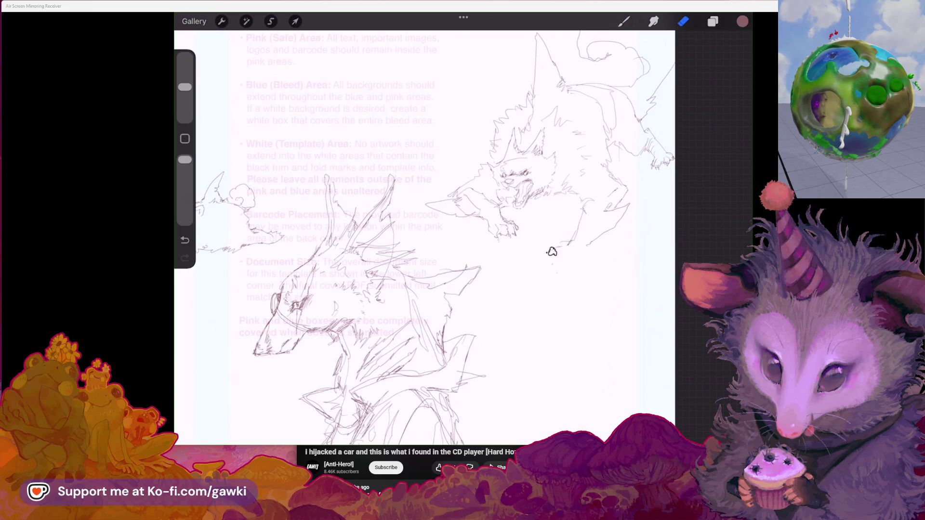
pyautogui.press('b')
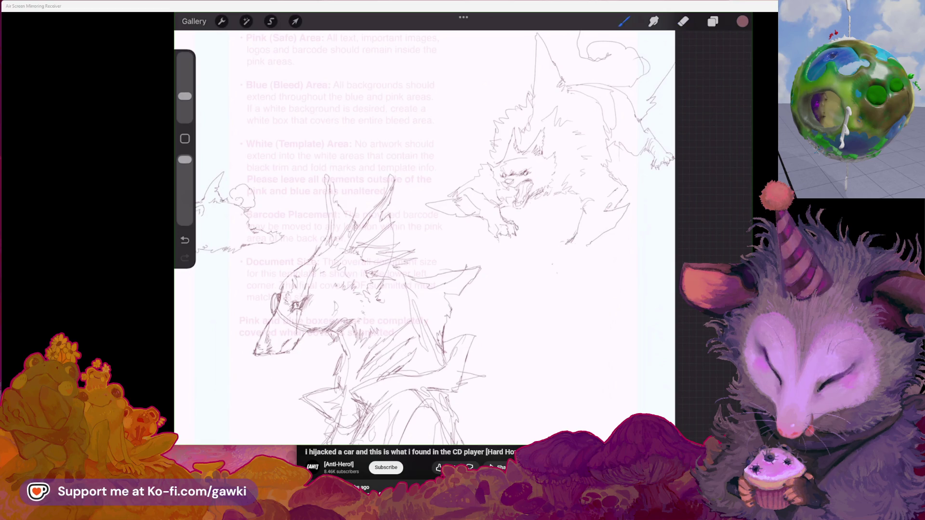
pyautogui.moveTo(554, 244); pyautogui.dragTo(546, 252)
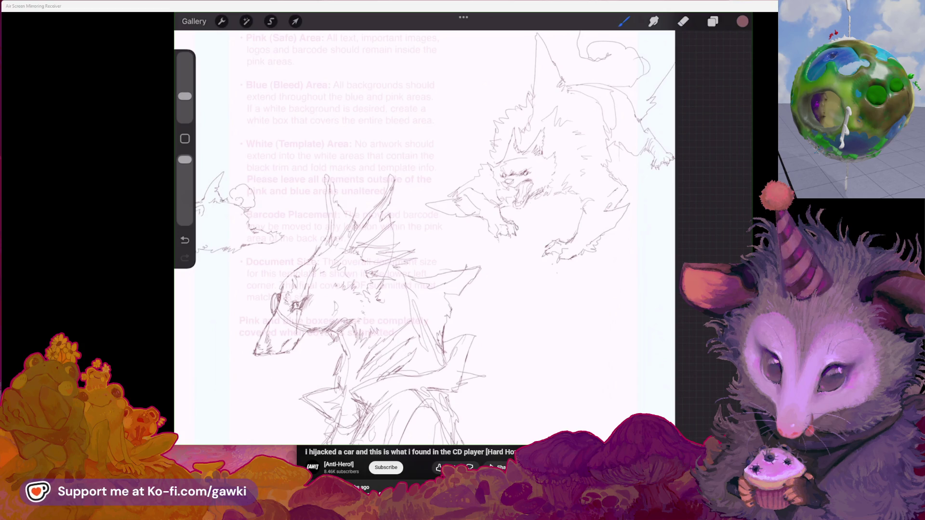
pyautogui.scroll(2, 506, 193)
# Erase faint stray strokes around the creature sketch
pyautogui.scroll(1, 448, 237)
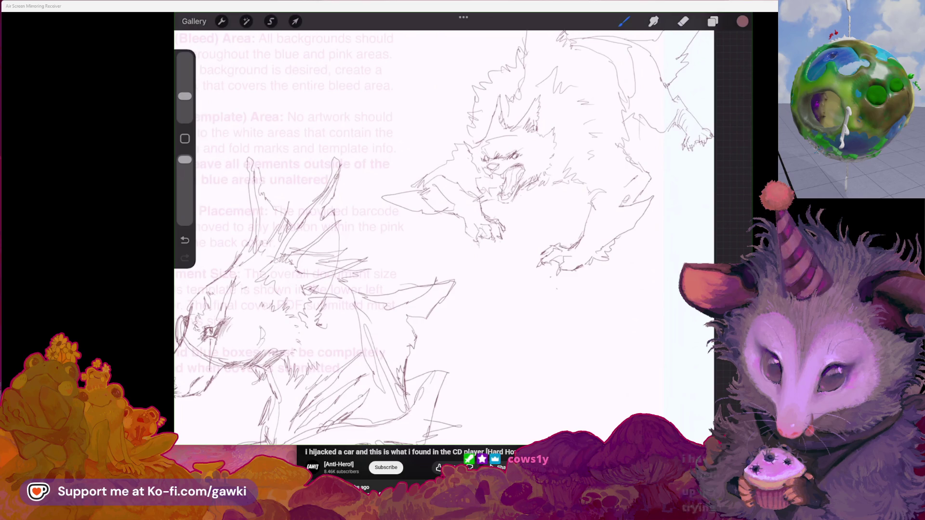
pyautogui.scroll(-1, 444, 237)
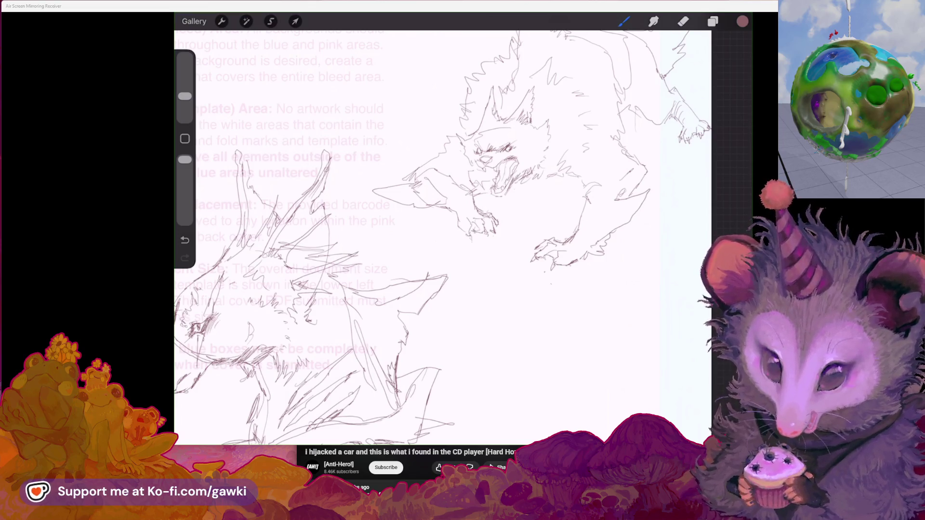
pyautogui.scroll(2, 461, 228)
pyautogui.press('e')
pyautogui.moveTo(392, 201); pyautogui.dragTo(415, 221)
pyautogui.press('b')
# Add small strokes to the wolf's face and zoom around the canvas to review it
pyautogui.scroll(-3, 461, 229)
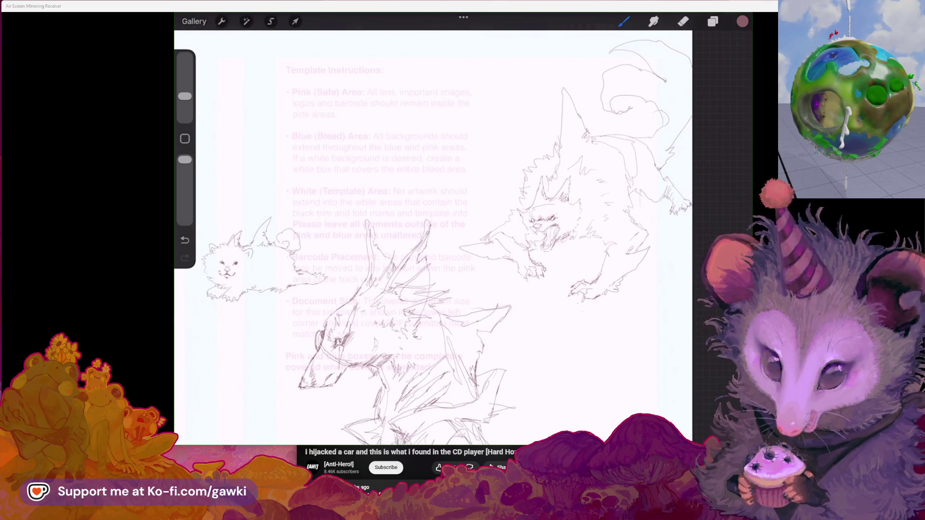
pyautogui.scroll(-1, 462, 228)
pyautogui.scroll(3, 462, 231)
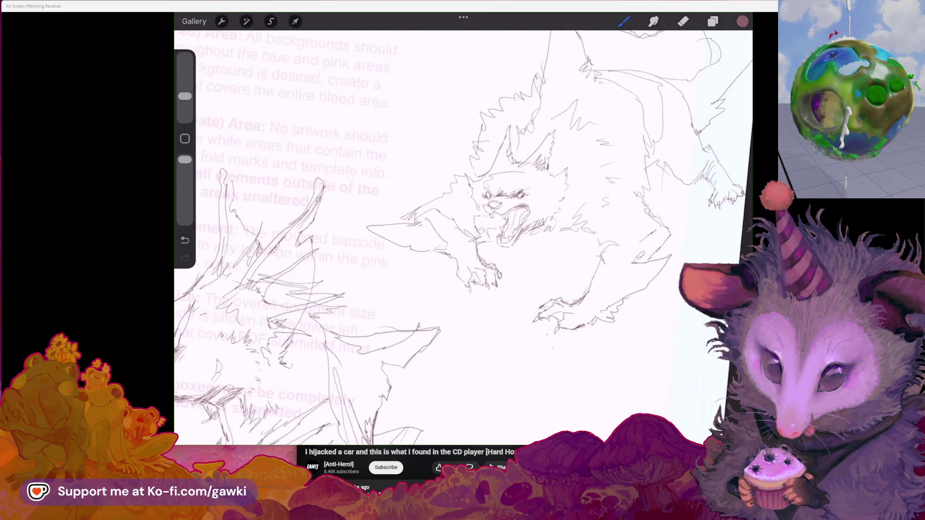
pyautogui.moveTo(518, 180)
pyautogui.mouseDown()
pyautogui.moveTo(519, 199)
pyautogui.moveTo(521, 190)
pyautogui.mouseUp()
pyautogui.scroll(-3, 462, 231)
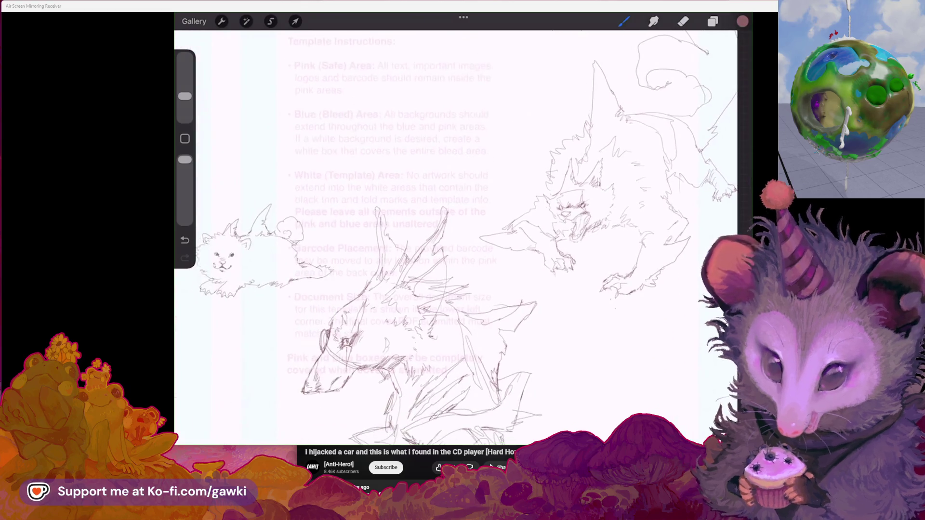
pyautogui.scroll(2, 463, 232)
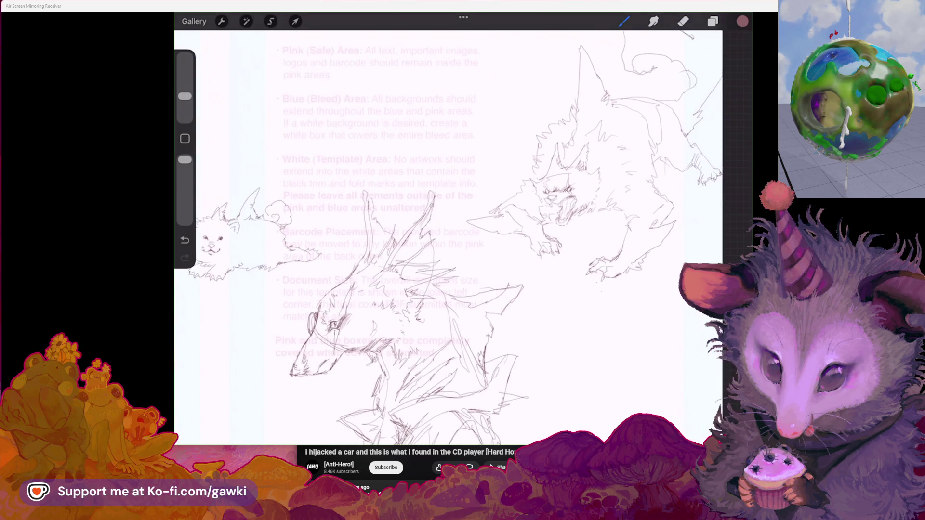
pyautogui.scroll(-2, 448, 231)
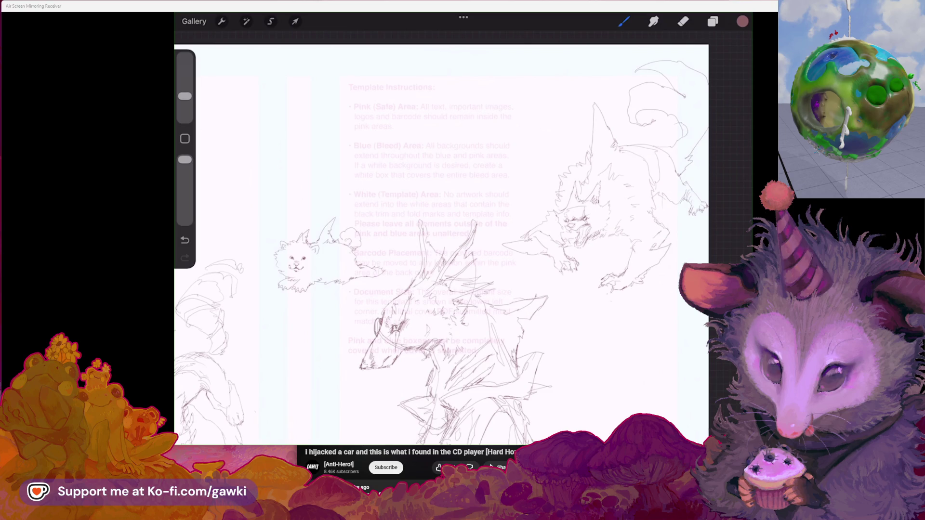
pyautogui.scroll(3, 462, 231)
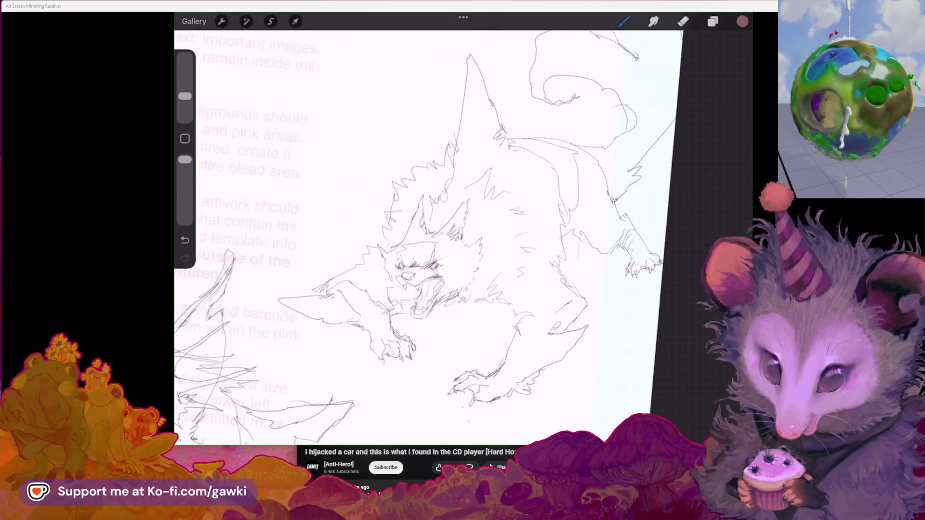
pyautogui.scroll(-2, 415, 237)
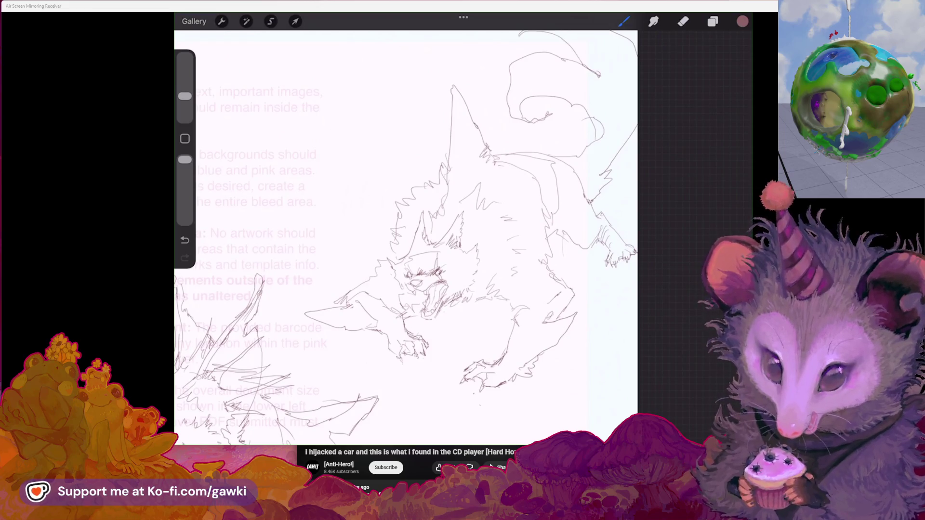
# Hide the creature sketch layer and show the Manifestations reference sheet, undoing an accidental dark background
pyautogui.scroll(1, 404, 236)
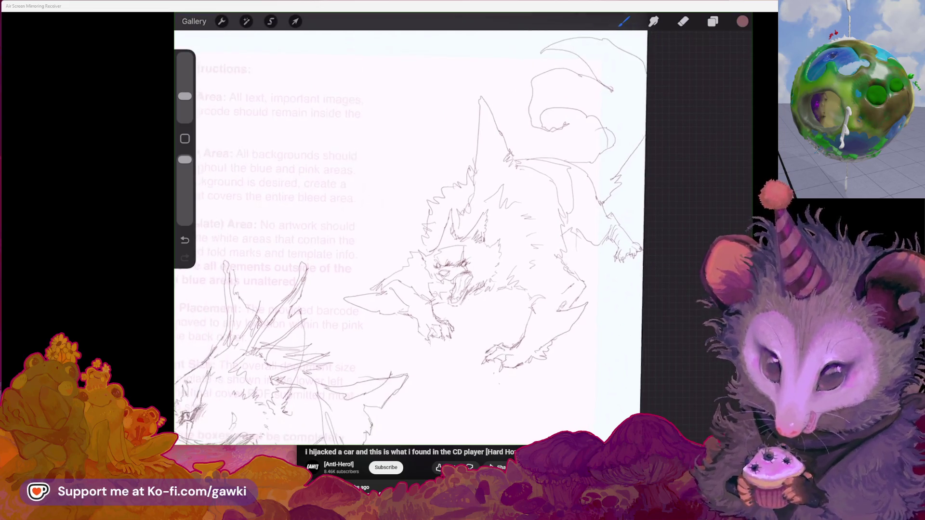
pyautogui.click(713, 21)
pyautogui.click(730, 107)
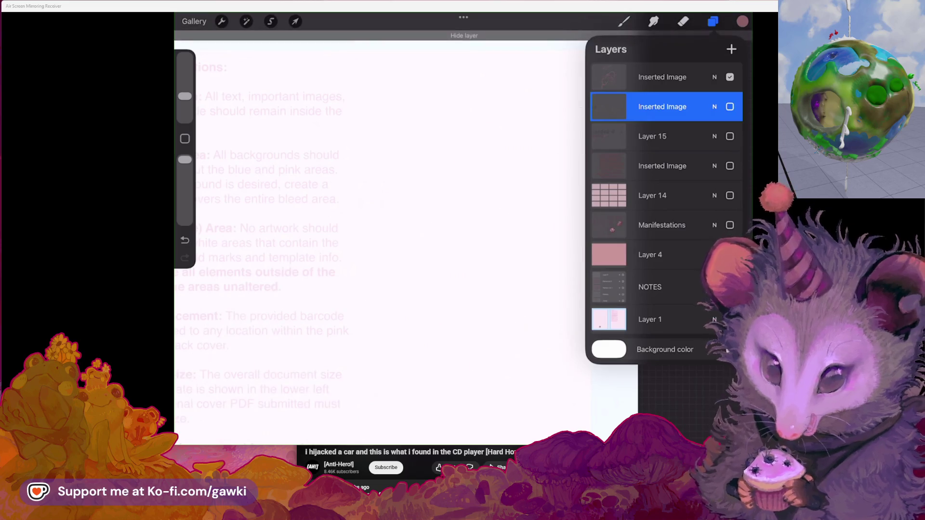
pyautogui.click(730, 225)
pyautogui.scroll(-3, 404, 236)
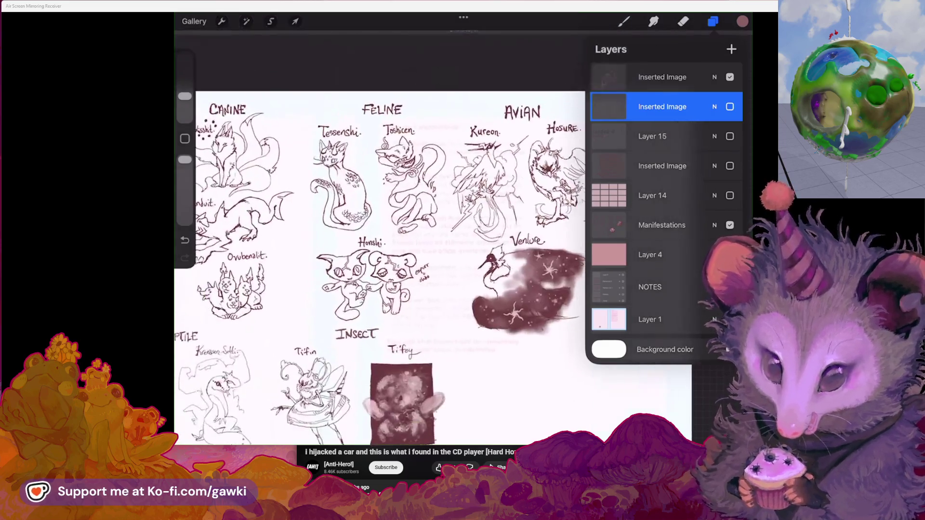
pyautogui.scroll(3, 405, 236)
pyautogui.scroll(3, 380, 231)
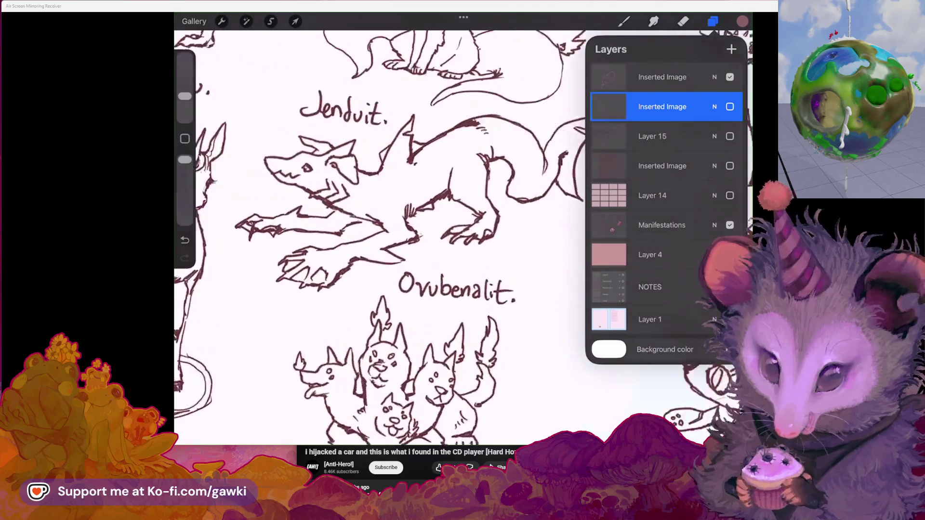
pyautogui.scroll(-1, 405, 236)
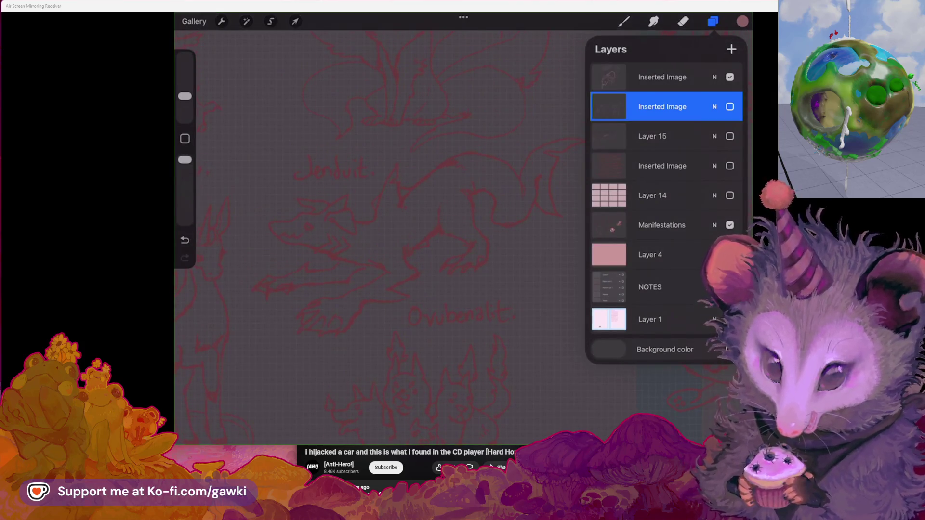
pyautogui.hotkey('ctrl', 'z')
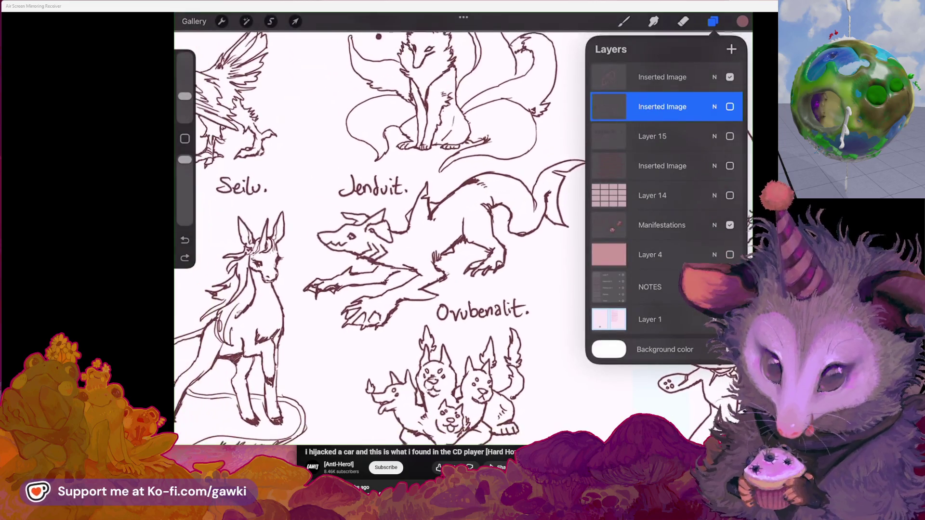
# Hide Manifestations again and select the top Inserted Image layer before closing Layers
pyautogui.scroll(2, 433, 251)
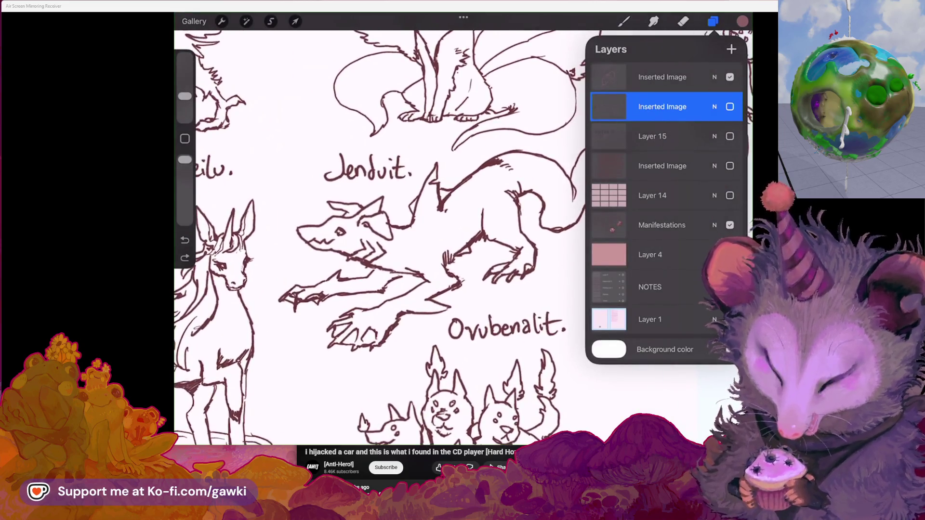
pyautogui.hscroll(2, 424, 241)
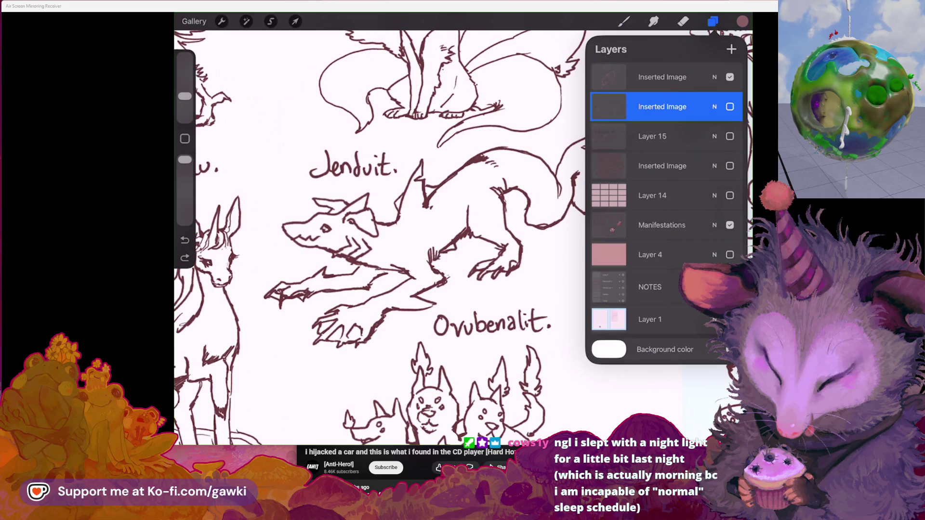
pyautogui.scroll(-2, 376, 236)
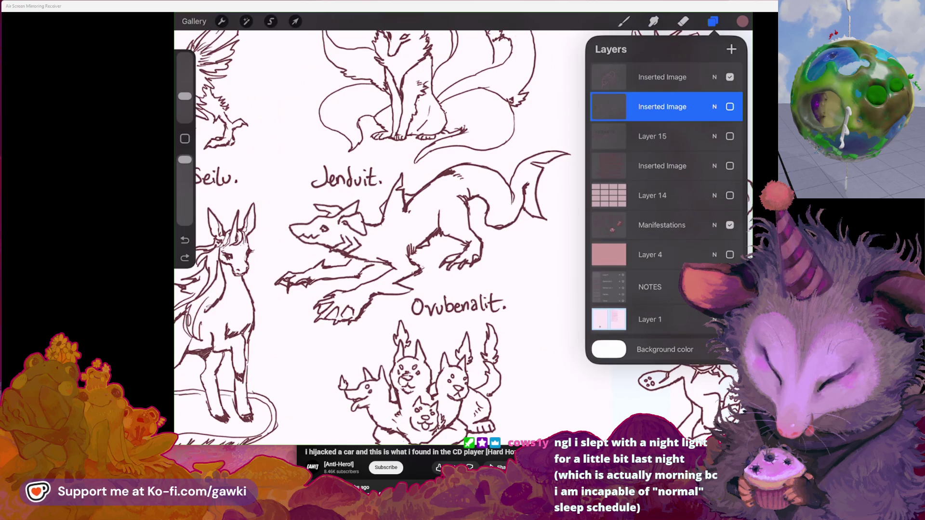
pyautogui.click(730, 225)
pyautogui.click(662, 77)
pyautogui.click(713, 22)
pyautogui.scroll(-3, 429, 198)
pyautogui.scroll(3, 428, 198)
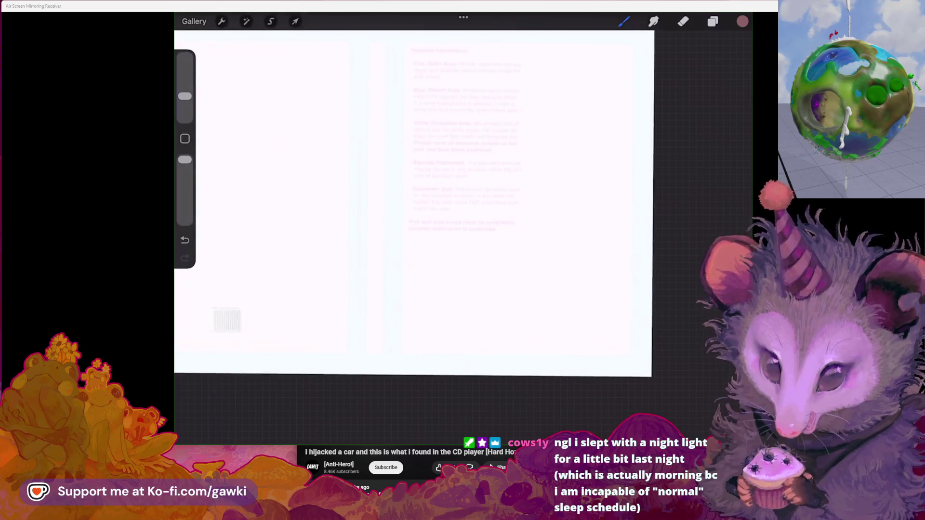
# Hide the top Inserted Image layer and show the creature sketch layer
pyautogui.click(713, 21)
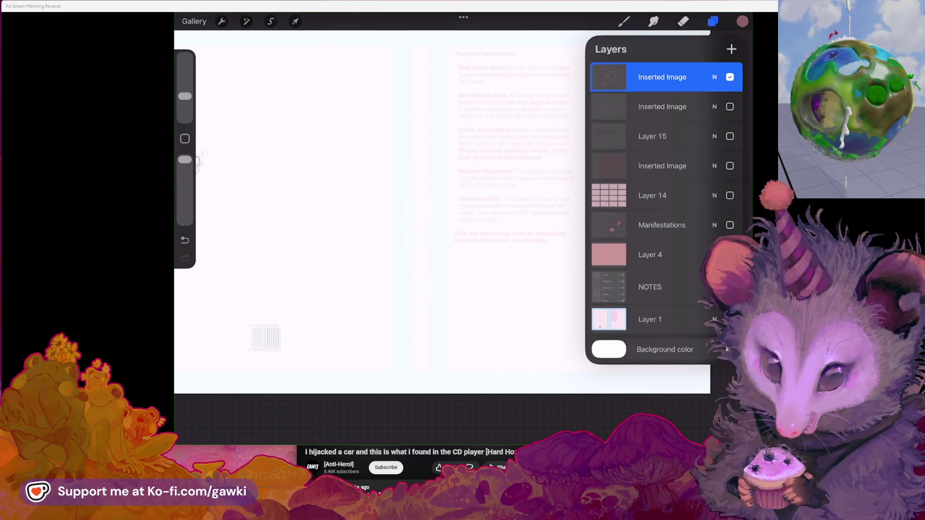
pyautogui.click(730, 77)
pyautogui.click(730, 107)
pyautogui.scroll(5, 434, 237)
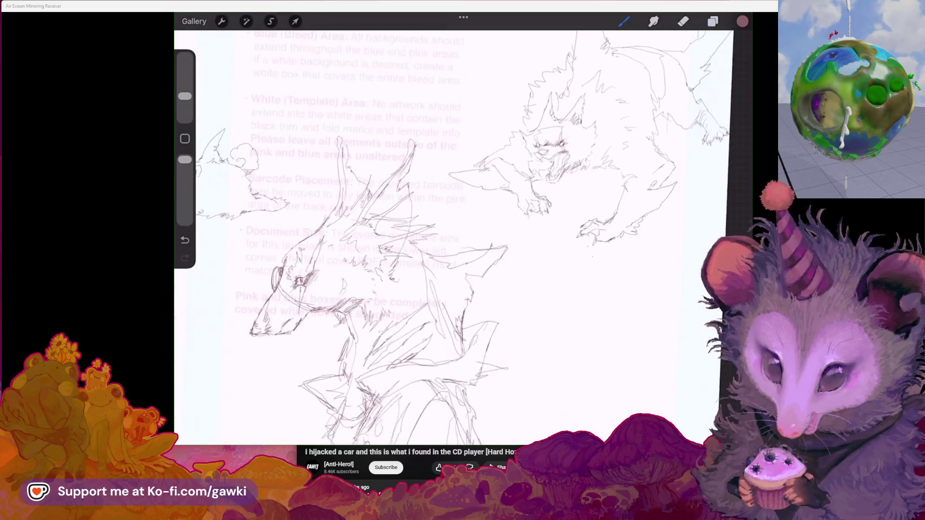
pyautogui.scroll(-1, 434, 237)
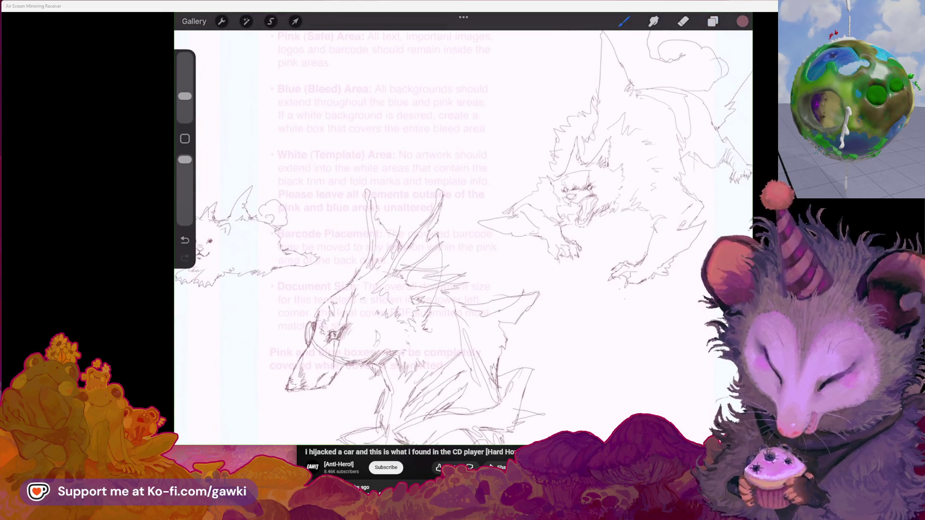
pyautogui.scroll(-1, 434, 236)
pyautogui.scroll(2, 434, 236)
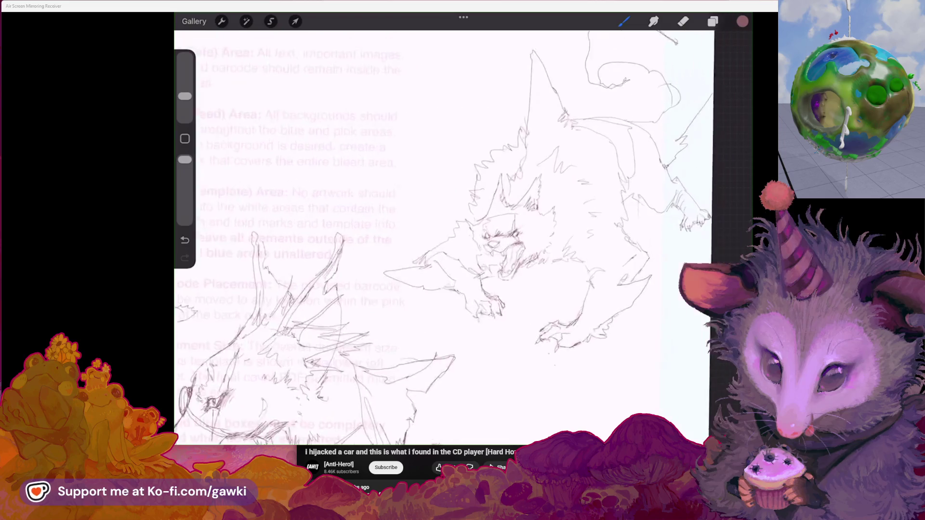
# Make the creature sketch layer active after the hidden-layer warning and add a short pencil stroke
pyautogui.click(463, 231)
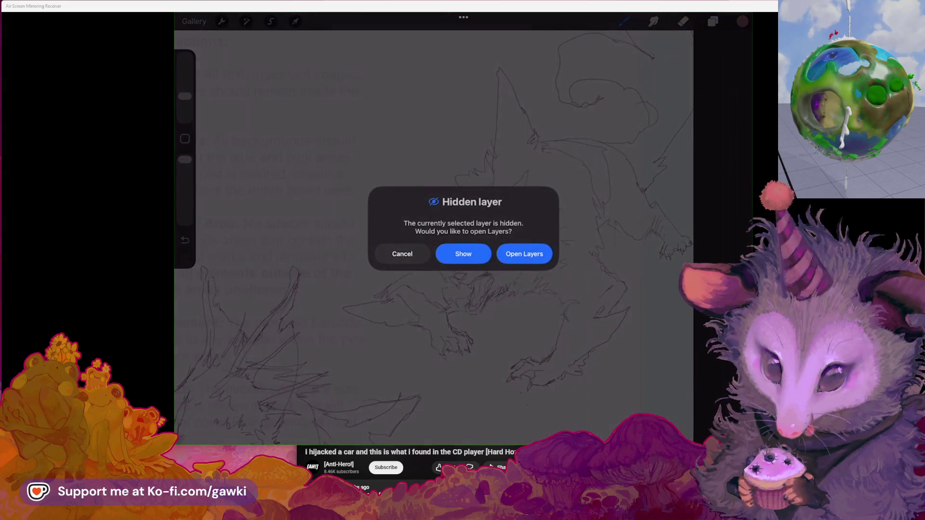
pyautogui.click(525, 254)
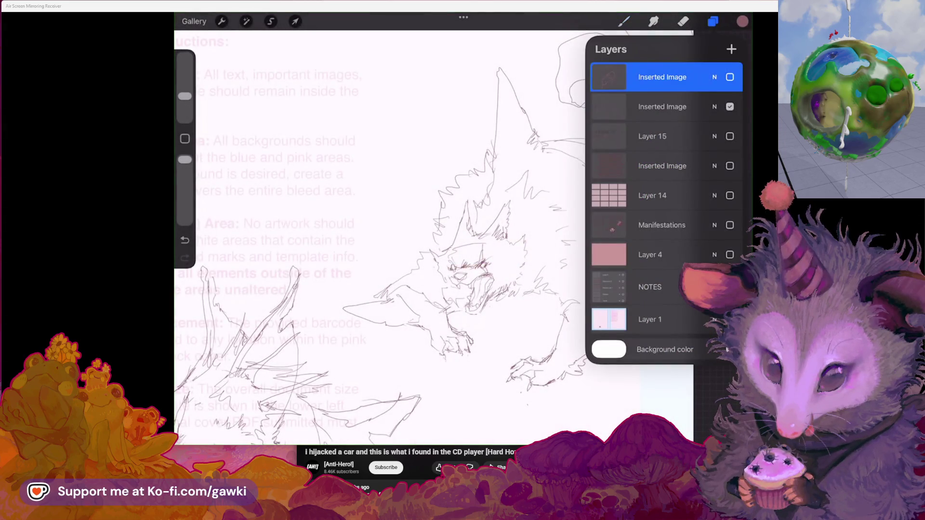
pyautogui.click(662, 107)
pyautogui.click(663, 106)
pyautogui.click(712, 22)
pyautogui.moveTo(585, 94); pyautogui.dragTo(588, 124)
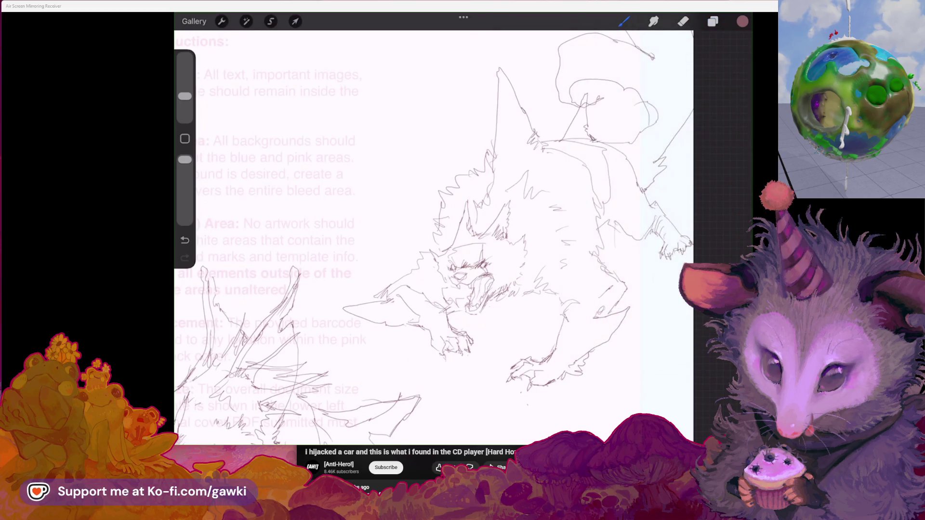
# Pan and zoom in on the fluffy dog sketch, briefly opening and closing the brush library
pyautogui.moveTo(467, 279)
pyautogui.mouseDown()
pyautogui.moveTo(436, 217)
pyautogui.moveTo(441, 229)
pyautogui.moveTo(422, 239)
pyautogui.moveTo(433, 231)
pyautogui.mouseUp()
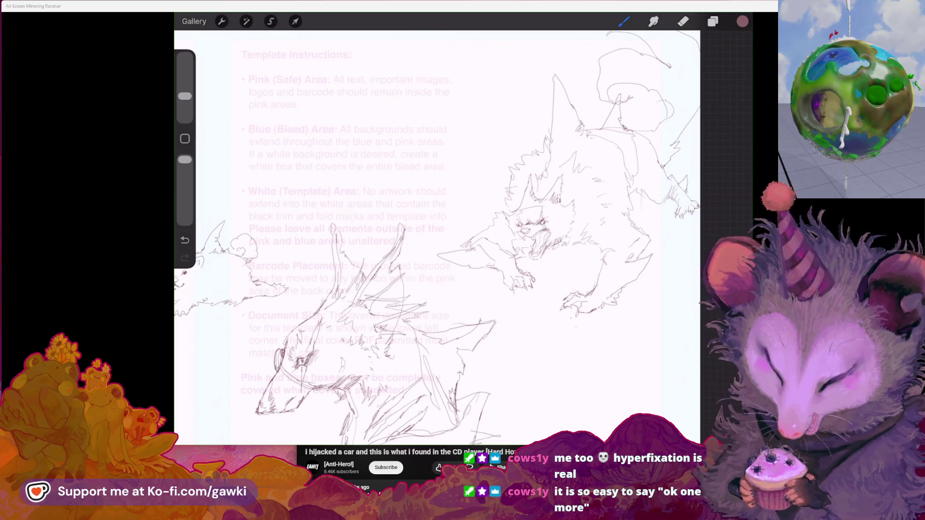
pyautogui.moveTo(433, 241)
pyautogui.mouseDown()
pyautogui.moveTo(493, 234)
pyautogui.moveTo(535, 245)
pyautogui.moveTo(493, 235)
pyautogui.moveTo(487, 250)
pyautogui.moveTo(525, 251)
pyautogui.mouseUp()
pyautogui.moveTo(588, 236)
pyautogui.mouseDown()
pyautogui.moveTo(506, 251)
pyautogui.moveTo(501, 260)
pyautogui.moveTo(553, 272)
pyautogui.moveTo(703, 275)
pyautogui.mouseUp()
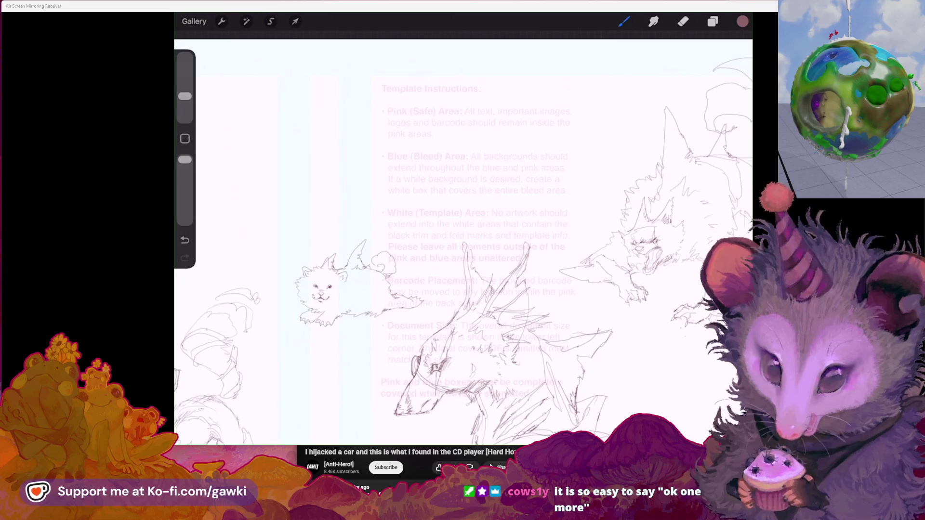
pyautogui.moveTo(530, 269); pyautogui.dragTo(583, 260)
pyautogui.moveTo(376, 289)
pyautogui.mouseDown()
pyautogui.moveTo(422, 262)
pyautogui.moveTo(424, 239)
pyautogui.moveTo(482, 217)
pyautogui.moveTo(423, 238)
pyautogui.moveTo(409, 226)
pyautogui.mouseUp()
pyautogui.click(624, 21)
pyautogui.click(624, 22)
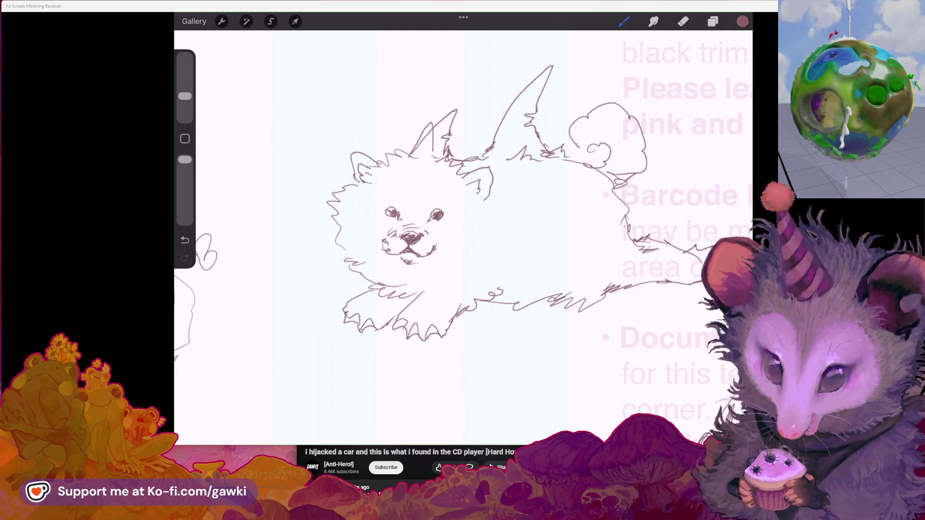
pyautogui.moveTo(434, 241); pyautogui.dragTo(482, 226)
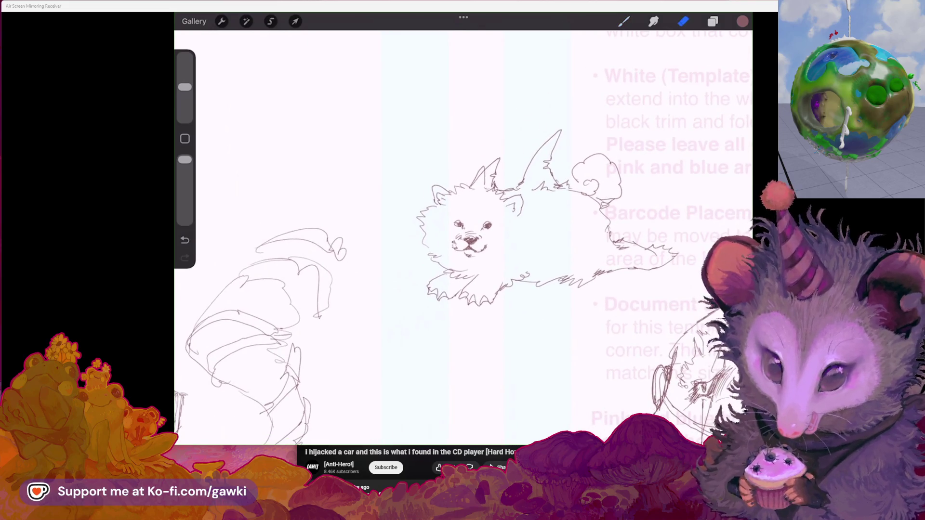
# Add pencil strokes to the dog's left ear, zoom out, and switch to the YouTube window
pyautogui.moveTo(487, 166); pyautogui.dragTo(472, 189)
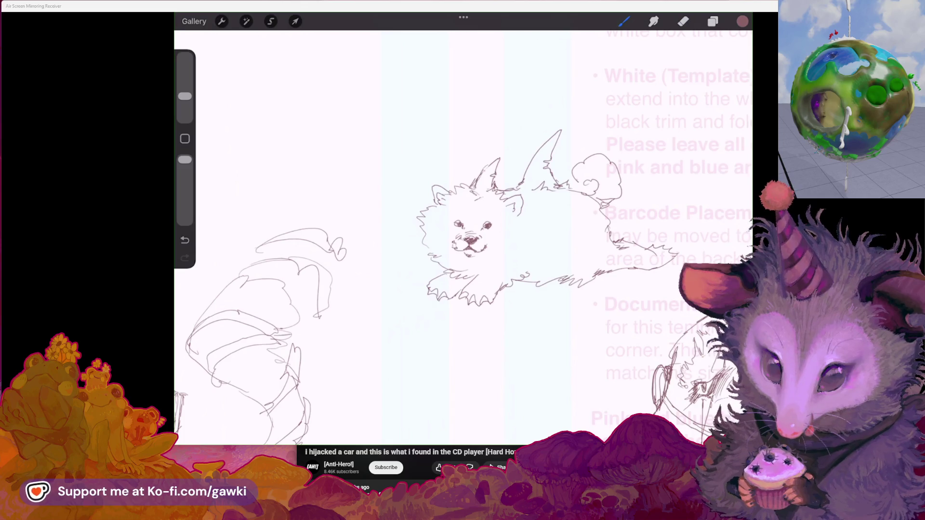
pyautogui.moveTo(470, 227)
pyautogui.mouseDown()
pyautogui.moveTo(554, 193)
pyautogui.moveTo(540, 190)
pyautogui.mouseUp()
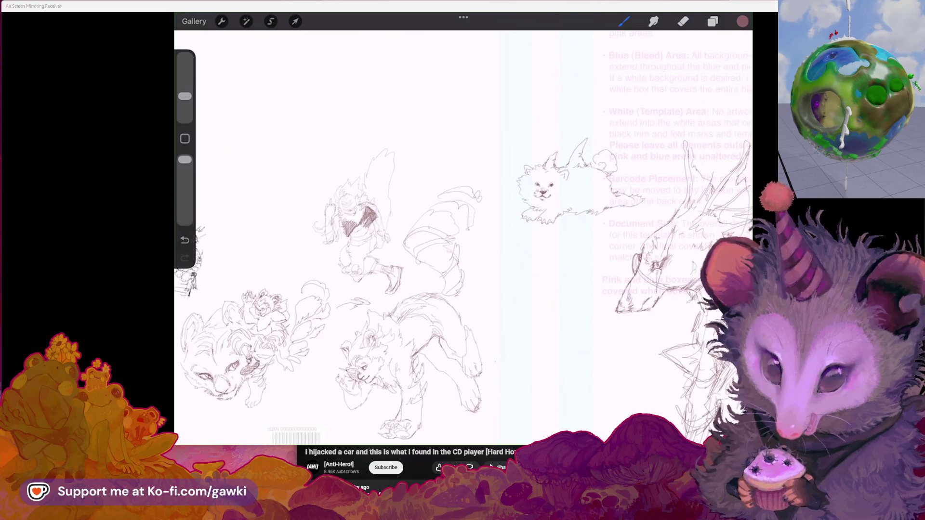
pyautogui.hotkey('alt', 'Tab')
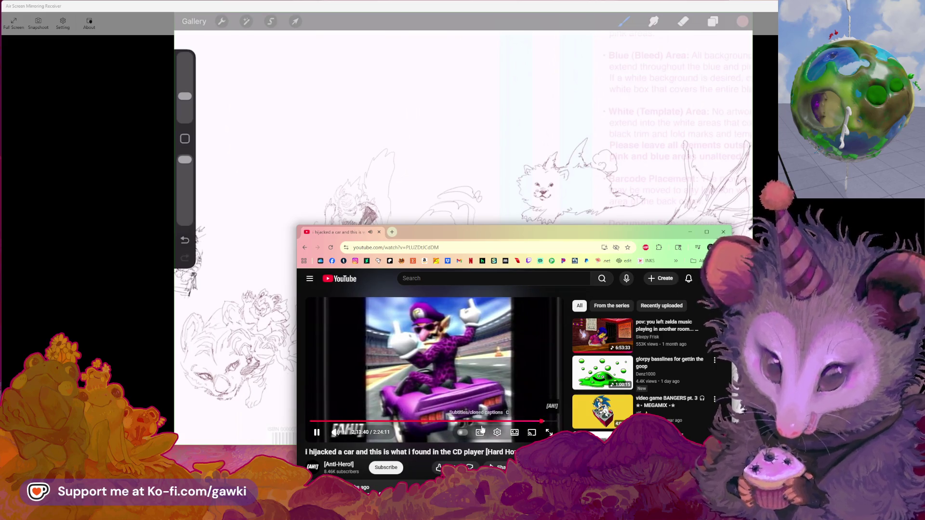
# Expand the YouTube video description and scroll through it, ending back near the top
pyautogui.scroll(-4, 481, 426)
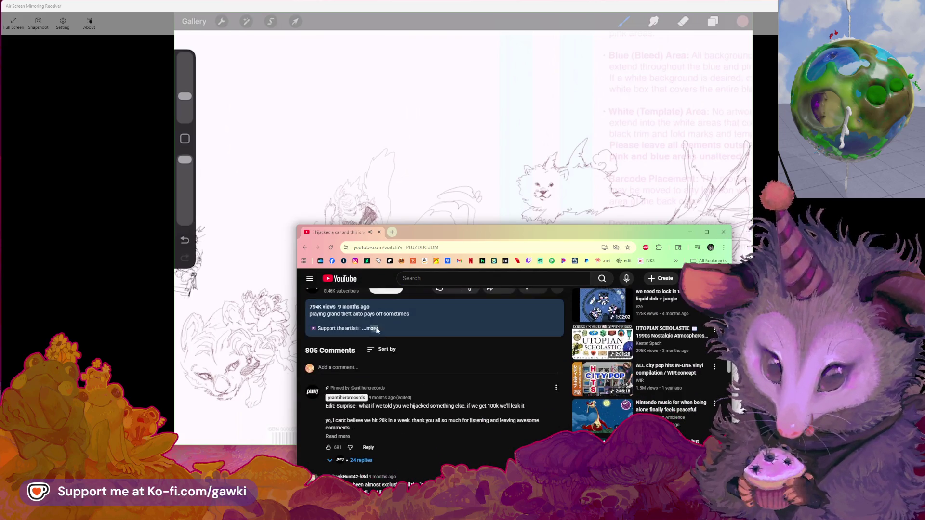
pyautogui.click(377, 329)
pyautogui.scroll(-5, 404, 375)
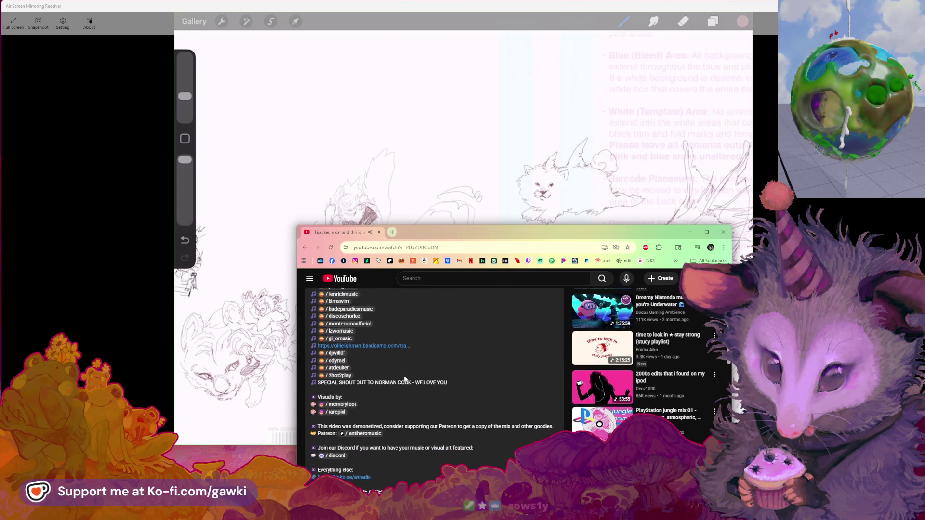
pyautogui.scroll(-3, 405, 378)
pyautogui.scroll(3, 405, 377)
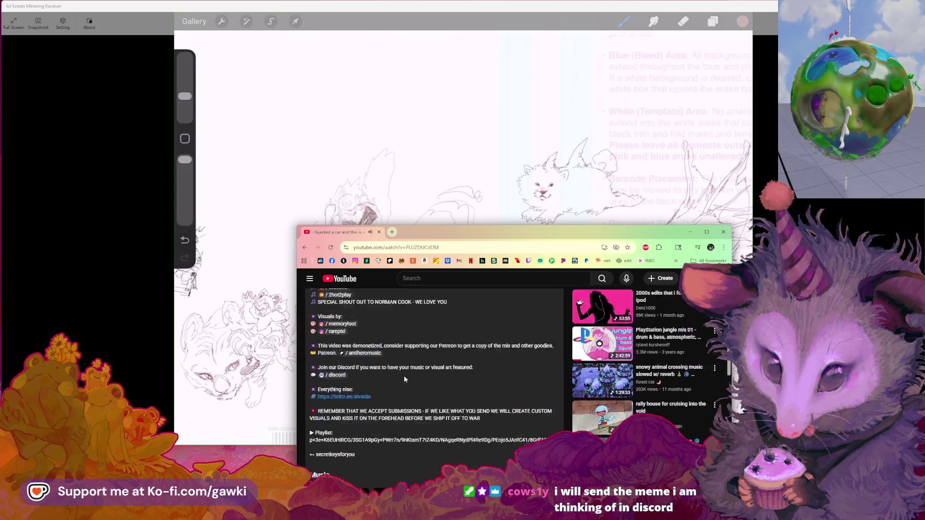
pyautogui.scroll(4, 405, 380)
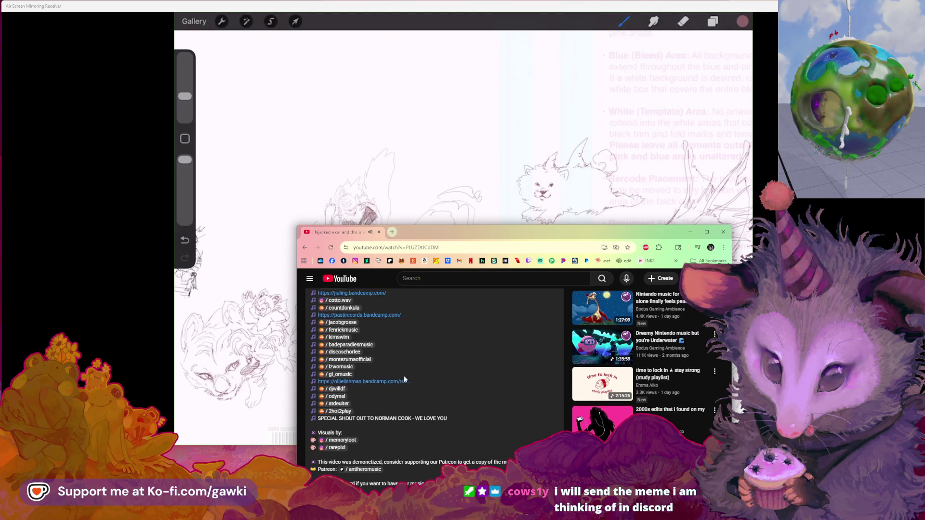
pyautogui.scroll(6, 405, 379)
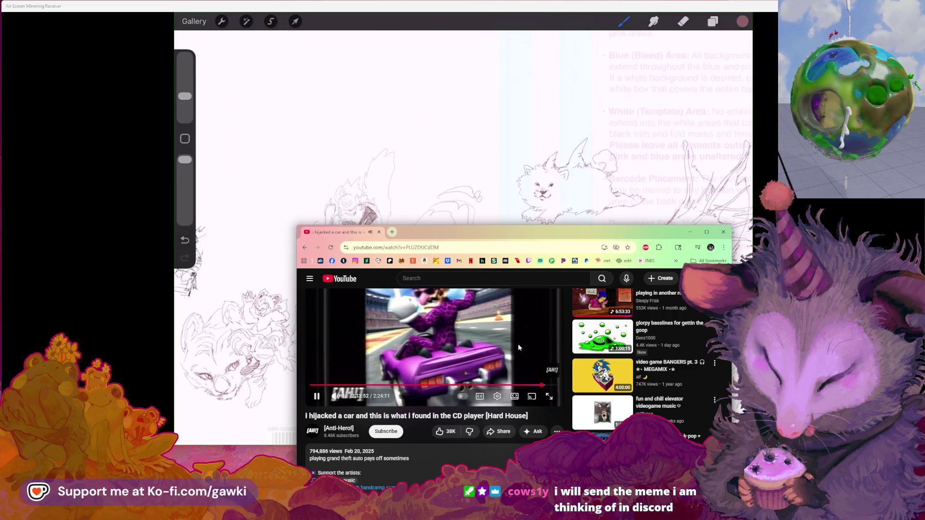
pyautogui.scroll(2, 518, 343)
pyautogui.scroll(-1, 519, 344)
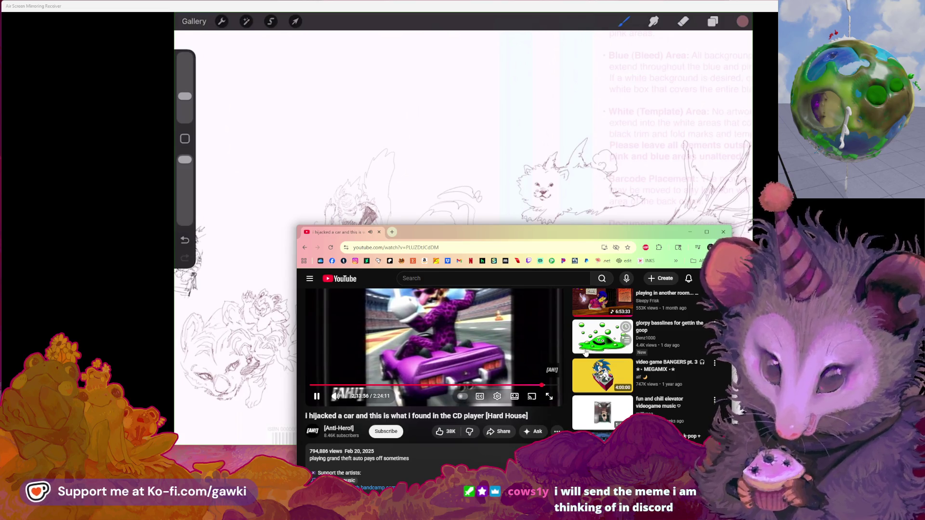
pyautogui.scroll(-1, 601, 390)
pyautogui.scroll(-3, 602, 391)
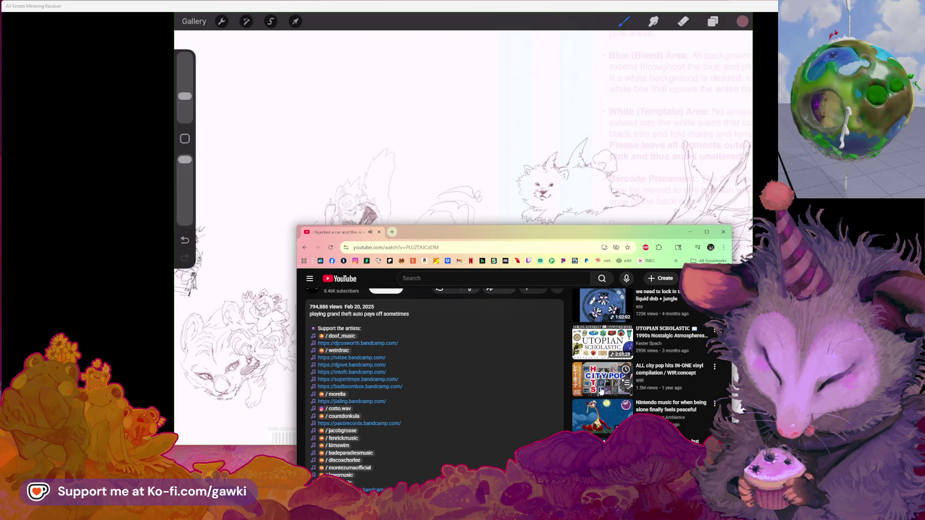
pyautogui.scroll(-1, 601, 390)
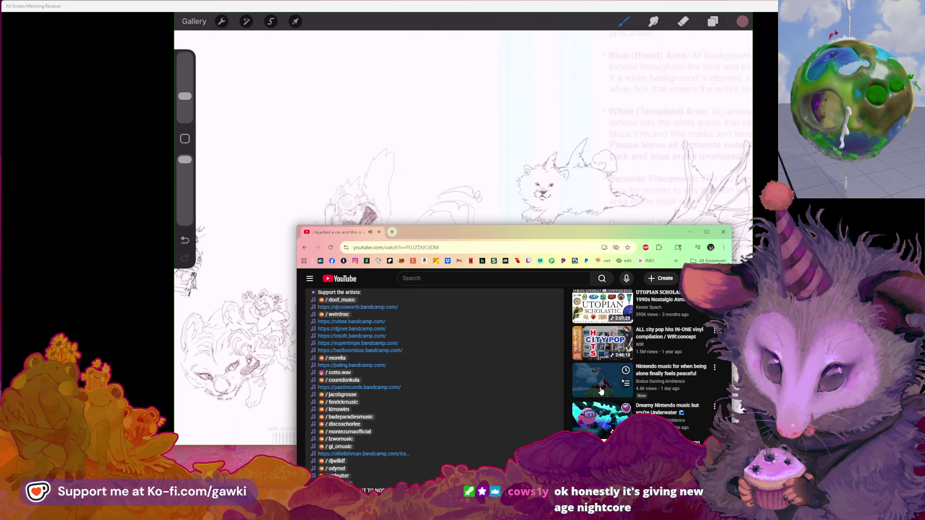
pyautogui.scroll(-1, 602, 392)
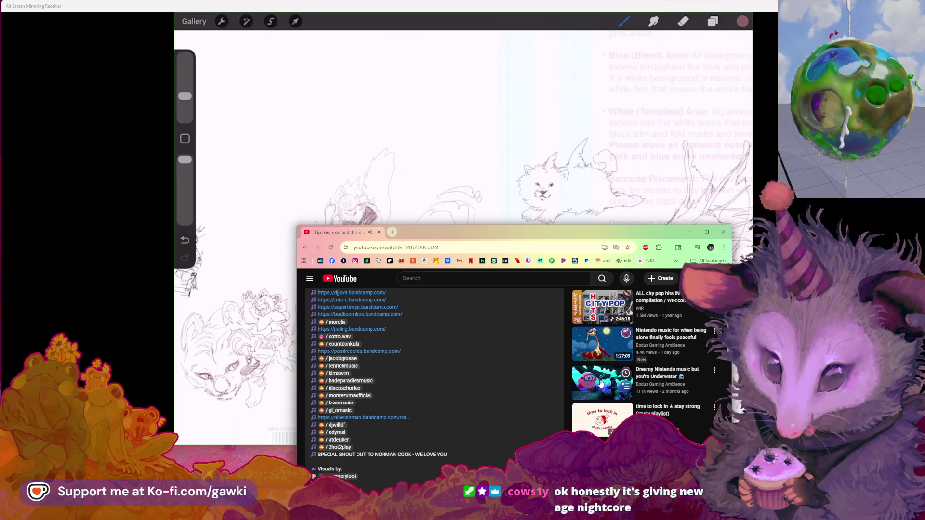
pyautogui.scroll(-5, 601, 384)
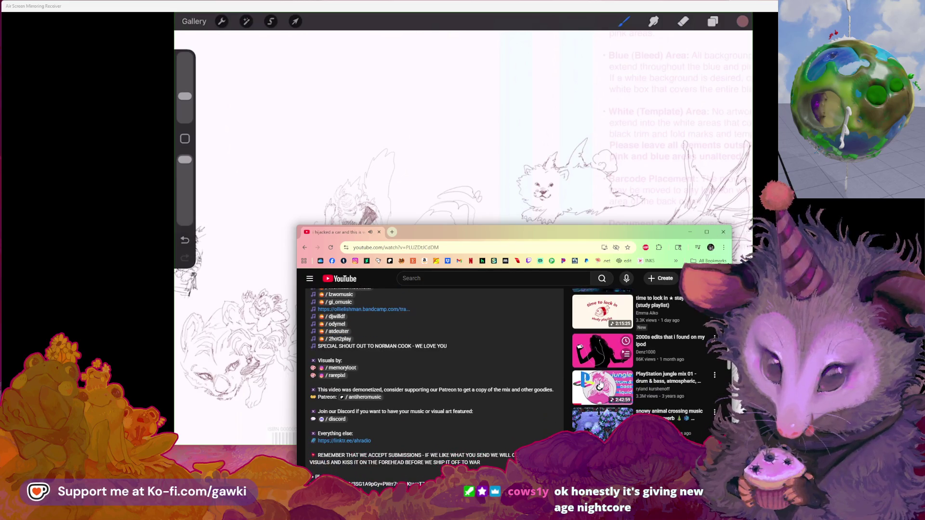
pyautogui.scroll(-1, 601, 384)
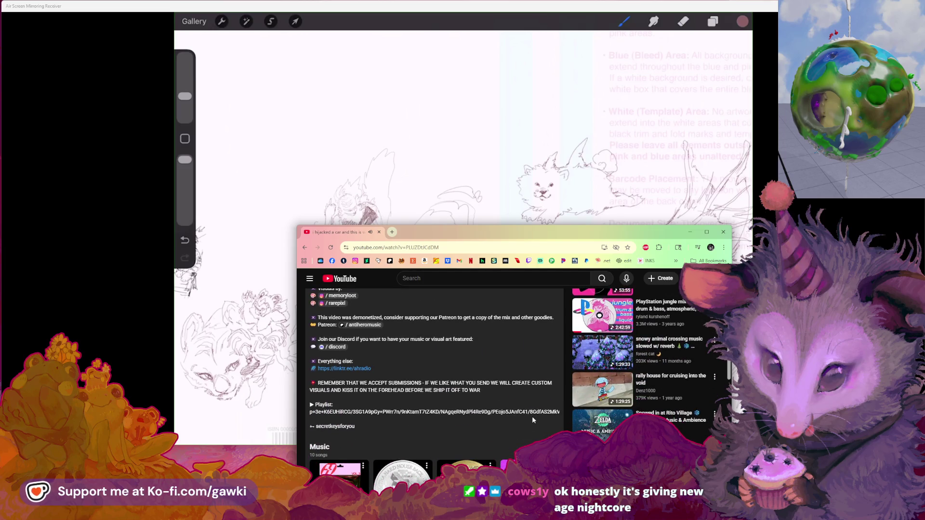
pyautogui.scroll(2, 532, 421)
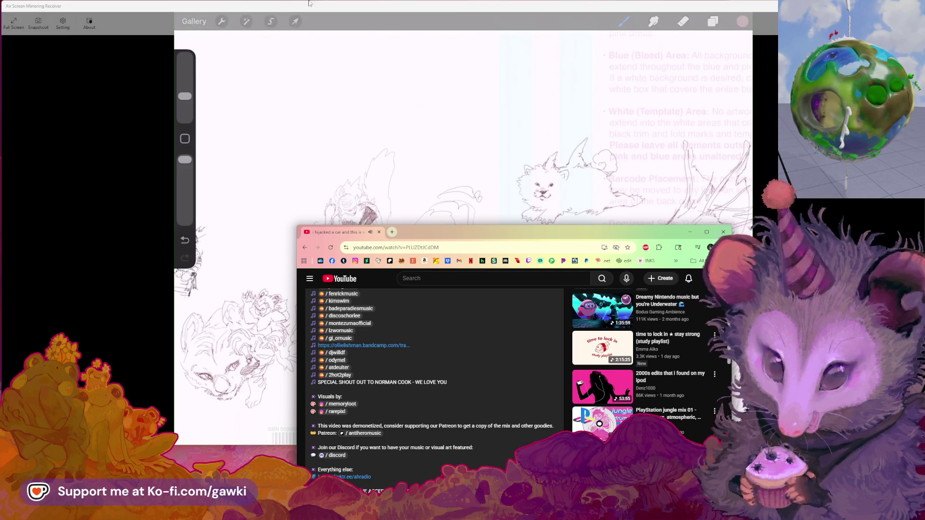
# Switch back to the Procreate canvas window in front of the browser
pyautogui.click(694, 5)
pyautogui.hotkey('alt', 'Tab')
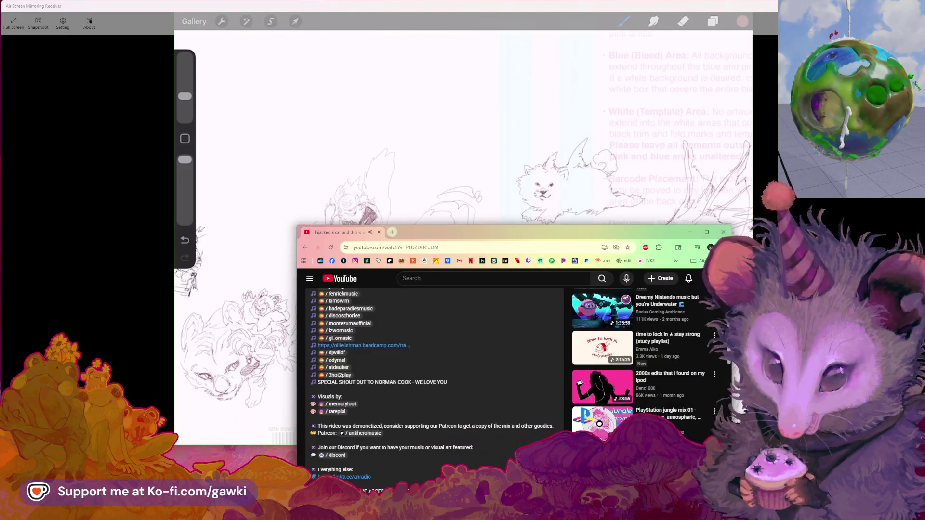
pyautogui.scroll(10, 533, 271)
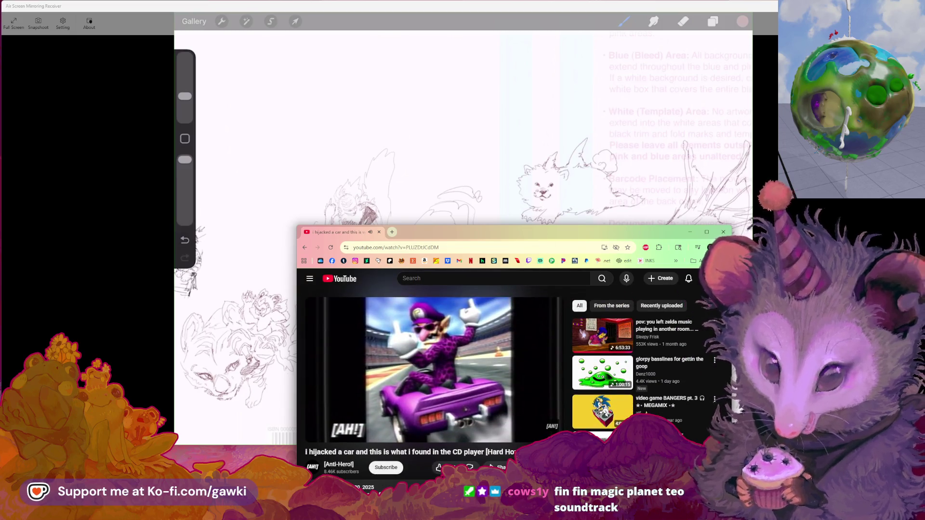
pyautogui.hotkey('alt', 'Tab')
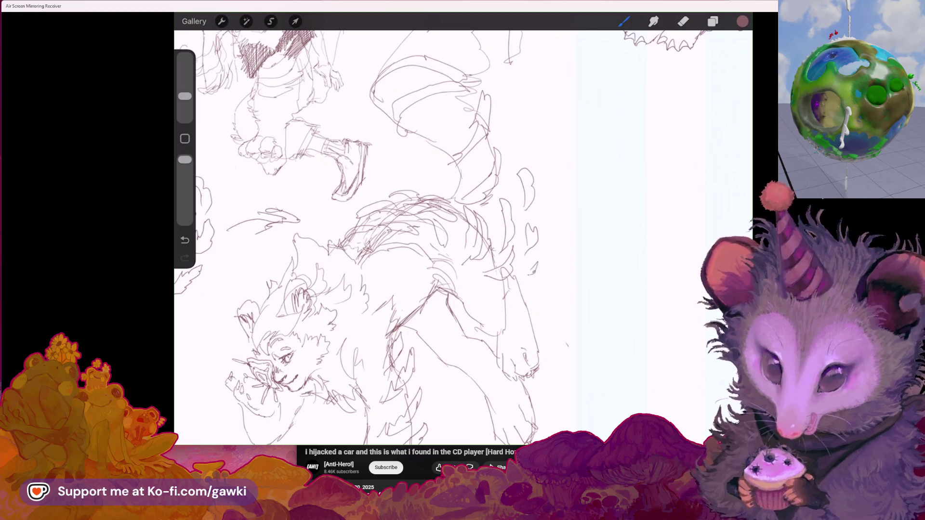
# Draw flame-like wisp strokes beside the creature's tail, undoing the stray ones
pyautogui.moveTo(534, 264); pyautogui.dragTo(530, 274)
pyautogui.moveTo(520, 159)
pyautogui.mouseDown()
pyautogui.moveTo(539, 126)
pyautogui.moveTo(541, 186)
pyautogui.moveTo(536, 166)
pyautogui.mouseUp()
pyautogui.hotkey('ctrl', 'z')
pyautogui.hotkey('ctrl', 'z')
pyautogui.hotkey('ctrl', 'z')
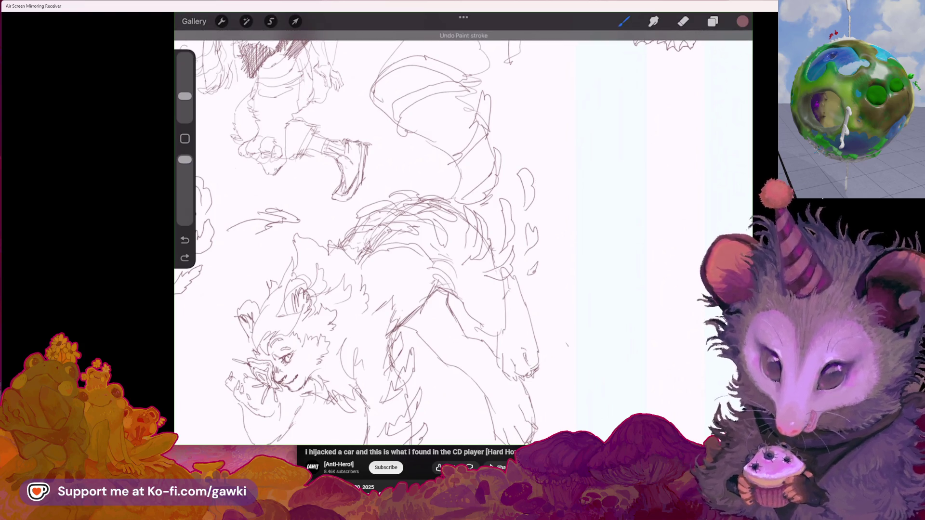
pyautogui.moveTo(530, 127); pyautogui.dragTo(538, 159)
pyautogui.moveTo(530, 107)
pyautogui.mouseDown()
pyautogui.moveTo(547, 141)
pyautogui.moveTo(546, 192)
pyautogui.mouseUp()
pyautogui.moveTo(568, 121); pyautogui.dragTo(565, 142)
pyautogui.scroll(-3, 375, 236)
pyautogui.scroll(3, 376, 237)
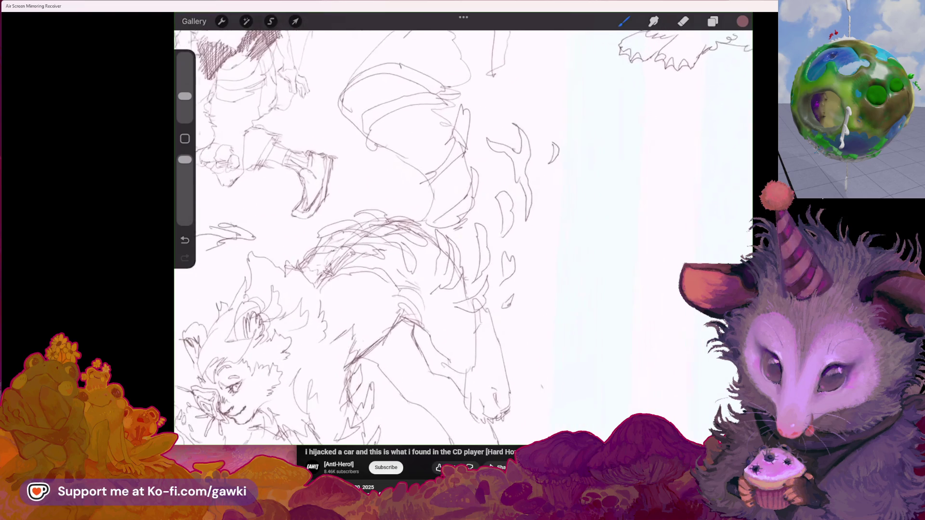
pyautogui.hotkey('ctrl', 'z')
pyautogui.scroll(2, 463, 236)
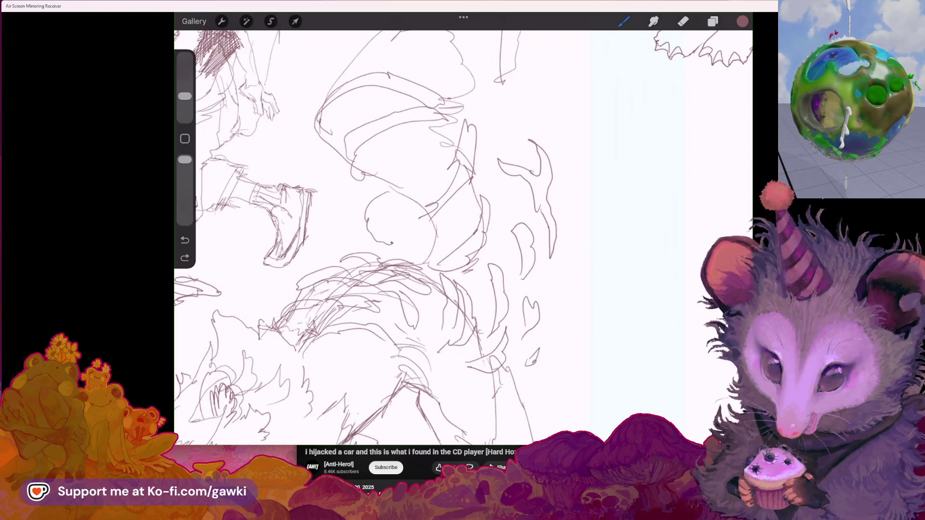
# Add a curve inside the tail, erase the rounded paw scribble, and draw more wisps above the tail
pyautogui.moveTo(390, 198); pyautogui.dragTo(409, 236)
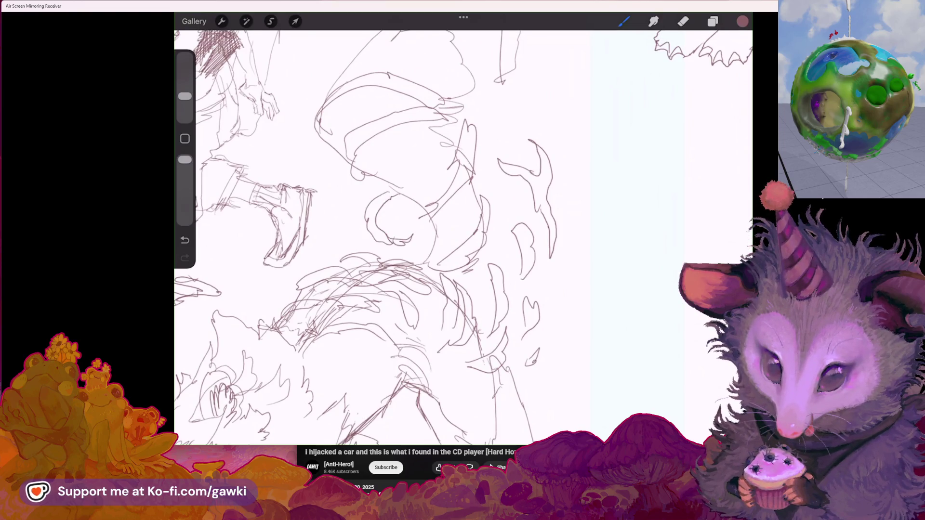
pyautogui.scroll(4, 366, 236)
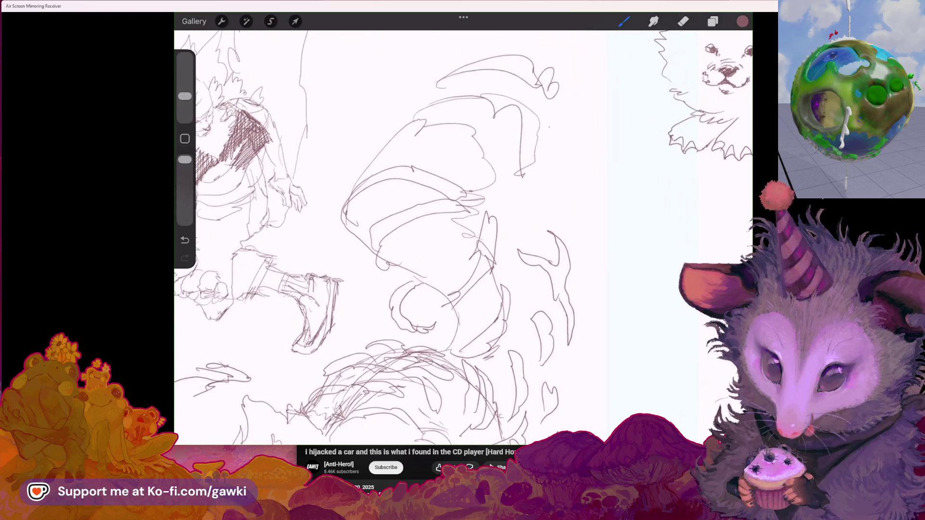
pyautogui.moveTo(465, 212); pyautogui.dragTo(463, 230)
pyautogui.scroll(-3, 366, 236)
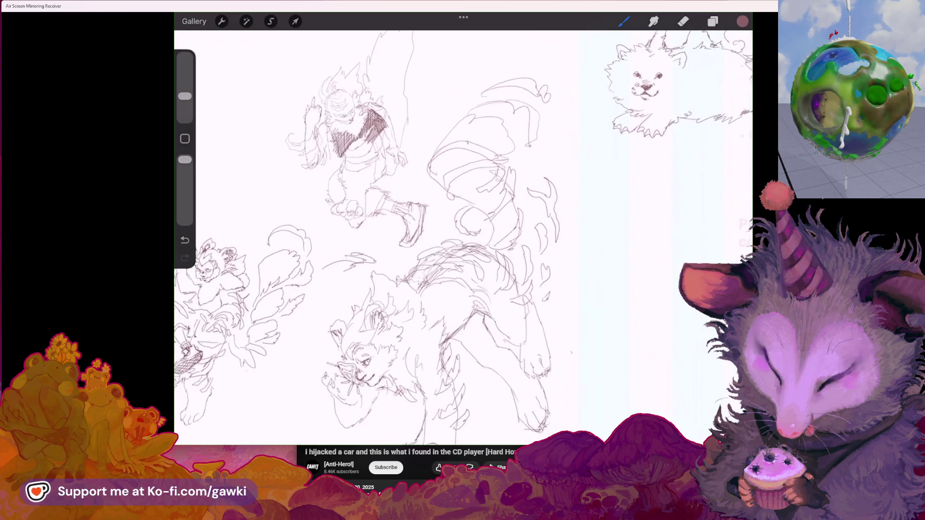
pyautogui.moveTo(424, 231)
pyautogui.mouseDown()
pyautogui.moveTo(441, 267)
pyautogui.moveTo(455, 261)
pyautogui.moveTo(434, 249)
pyautogui.moveTo(451, 229)
pyautogui.mouseUp()
pyautogui.moveTo(464, 67)
pyautogui.mouseDown()
pyautogui.moveTo(411, 121)
pyautogui.moveTo(438, 108)
pyautogui.mouseUp()
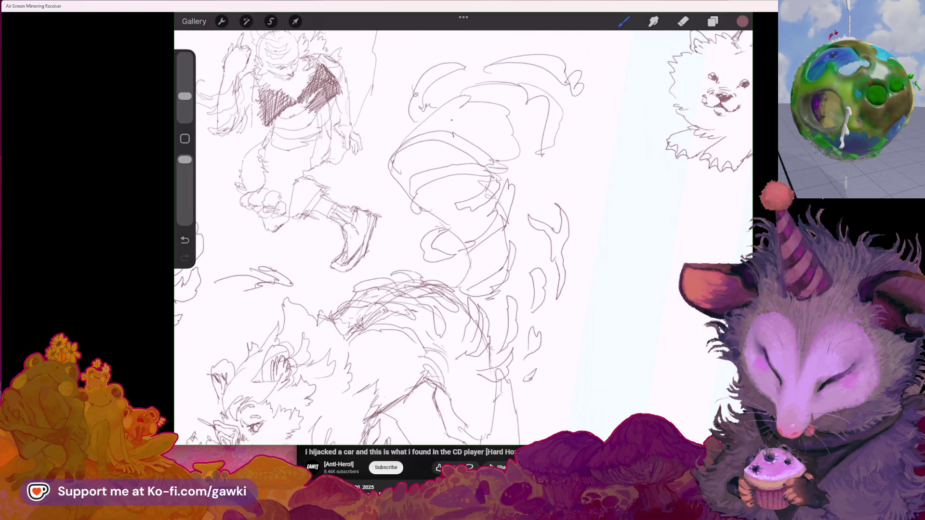
pyautogui.scroll(-3, 463, 241)
pyautogui.moveTo(580, 104)
pyautogui.mouseDown()
pyautogui.moveTo(588, 131)
pyautogui.moveTo(569, 142)
pyautogui.mouseUp()
pyautogui.moveTo(563, 75); pyautogui.dragTo(574, 73)
pyautogui.scroll(-3, 386, 240)
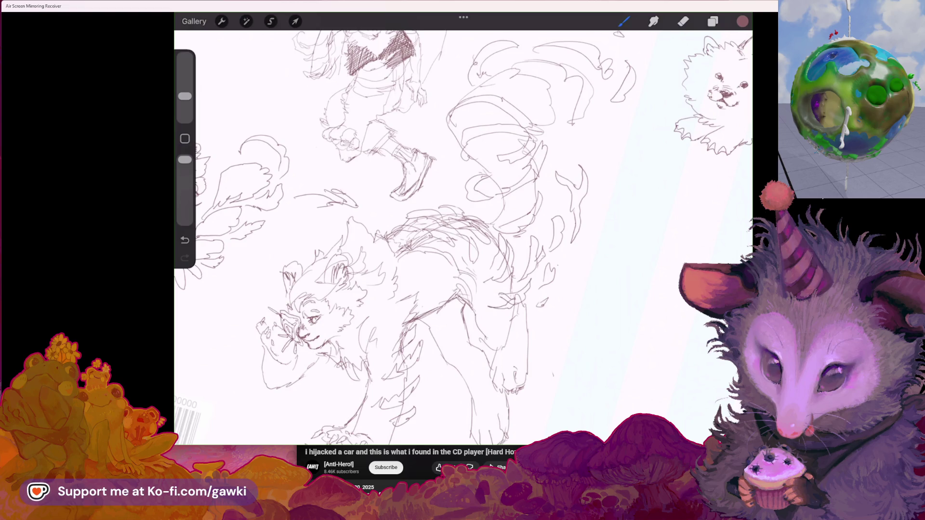
# Redo the short stroke below the creature, then sketch a small raised hand's fingers in empty canvas
pyautogui.hotkey('ctrl', 'z')
pyautogui.moveTo(488, 304); pyautogui.dragTo(500, 306)
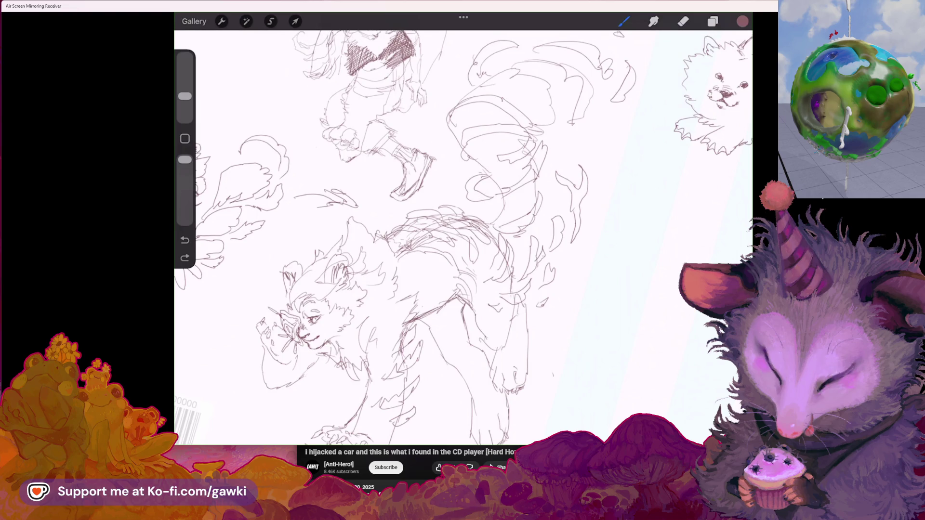
pyautogui.moveTo(299, 314); pyautogui.dragTo(434, 203)
pyautogui.moveTo(332, 304)
pyautogui.mouseDown()
pyautogui.moveTo(379, 235)
pyautogui.moveTo(359, 267)
pyautogui.moveTo(370, 304)
pyautogui.moveTo(359, 314)
pyautogui.mouseUp()
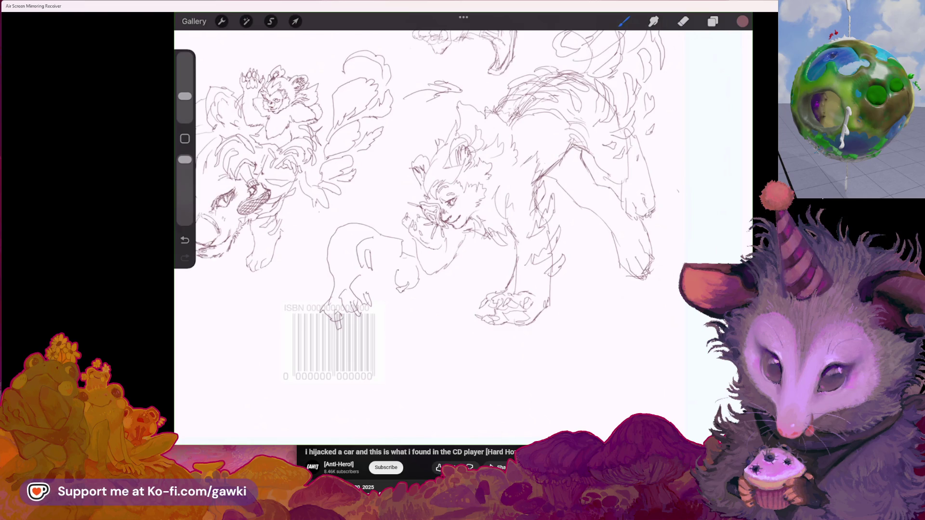
pyautogui.moveTo(443, 202)
pyautogui.mouseDown()
pyautogui.moveTo(395, 212)
pyautogui.moveTo(420, 203)
pyautogui.moveTo(308, 251)
pyautogui.mouseUp()
pyautogui.moveTo(458, 241); pyautogui.dragTo(289, 231)
pyautogui.moveTo(483, 239)
pyautogui.mouseDown()
pyautogui.moveTo(509, 212)
pyautogui.moveTo(518, 239)
pyautogui.moveTo(473, 249)
pyautogui.moveTo(518, 244)
pyautogui.mouseUp()
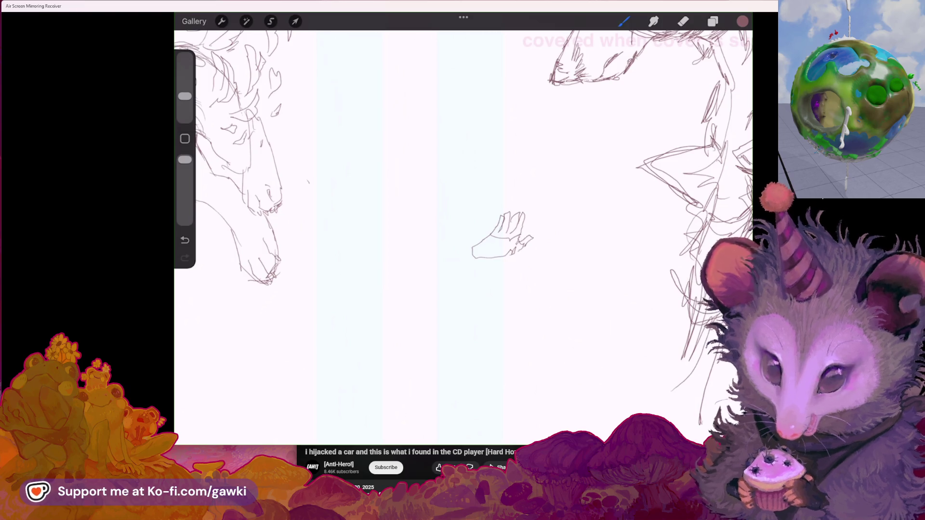
# Sketch curves beneath the raised hand, undoing stray strokes and dots
pyautogui.moveTo(476, 256)
pyautogui.mouseDown()
pyautogui.moveTo(464, 275)
pyautogui.moveTo(481, 261)
pyautogui.mouseUp()
pyautogui.hotkey('ctrl', 'z')
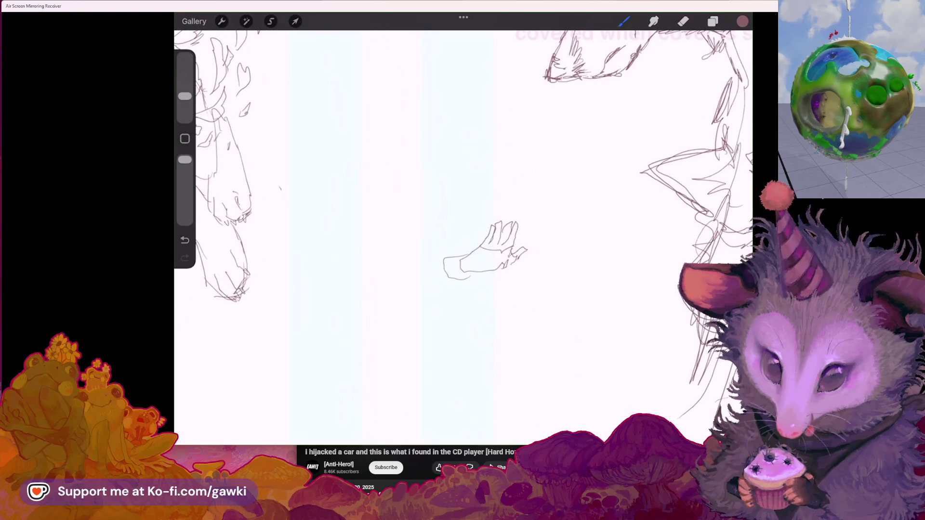
pyautogui.hotkey('ctrl', 'z')
pyautogui.moveTo(369, 265); pyautogui.dragTo(386, 274)
pyautogui.click(390, 287)
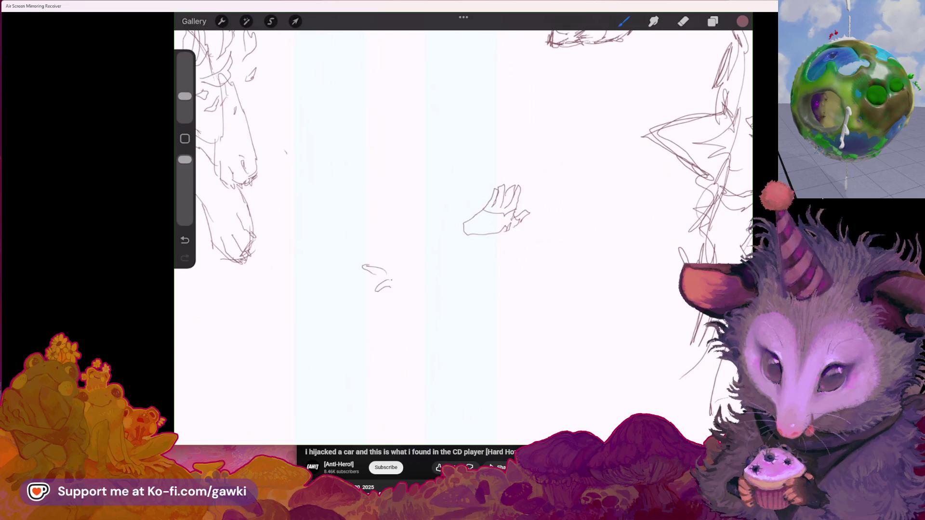
pyautogui.moveTo(418, 280); pyautogui.dragTo(403, 301)
pyautogui.moveTo(371, 260)
pyautogui.mouseDown()
pyautogui.moveTo(351, 265)
pyautogui.moveTo(362, 255)
pyautogui.moveTo(374, 263)
pyautogui.mouseUp()
pyautogui.hotkey('ctrl', 'z')
pyautogui.hotkey('ctrl', 'z')
pyautogui.moveTo(376, 294); pyautogui.dragTo(378, 296)
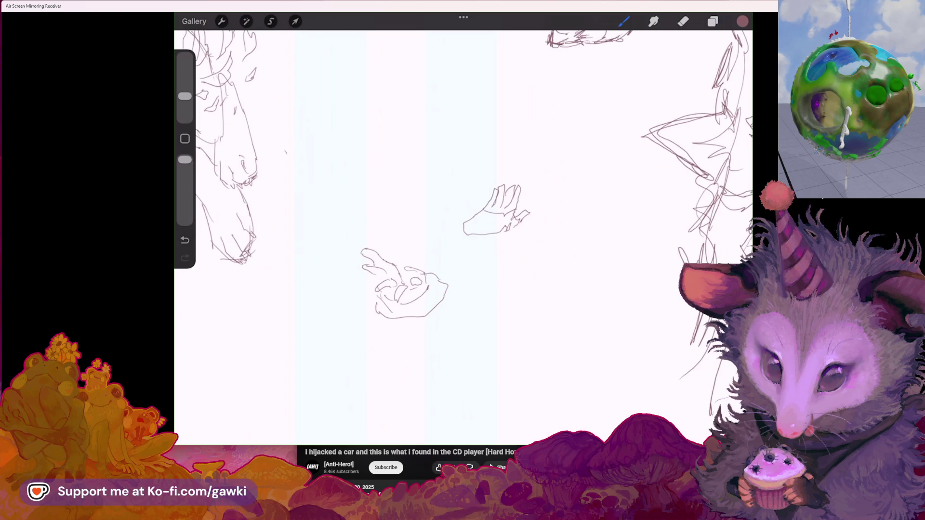
# Outline the girl's long hair with zigzag strands over the arm, erasing the upper hand sketch
pyautogui.moveTo(432, 193)
pyautogui.mouseDown()
pyautogui.moveTo(399, 236)
pyautogui.moveTo(404, 256)
pyautogui.mouseUp()
pyautogui.moveTo(413, 208)
pyautogui.mouseDown()
pyautogui.moveTo(421, 238)
pyautogui.moveTo(420, 229)
pyautogui.moveTo(438, 236)
pyautogui.mouseUp()
pyautogui.moveTo(439, 229); pyautogui.dragTo(444, 237)
pyautogui.moveTo(424, 195)
pyautogui.mouseDown()
pyautogui.moveTo(453, 193)
pyautogui.moveTo(466, 218)
pyautogui.moveTo(537, 196)
pyautogui.moveTo(458, 186)
pyautogui.moveTo(478, 240)
pyautogui.mouseUp()
pyautogui.click(683, 21)
pyautogui.moveTo(453, 214)
pyautogui.mouseDown()
pyautogui.moveTo(482, 292)
pyautogui.moveTo(474, 275)
pyautogui.mouseUp()
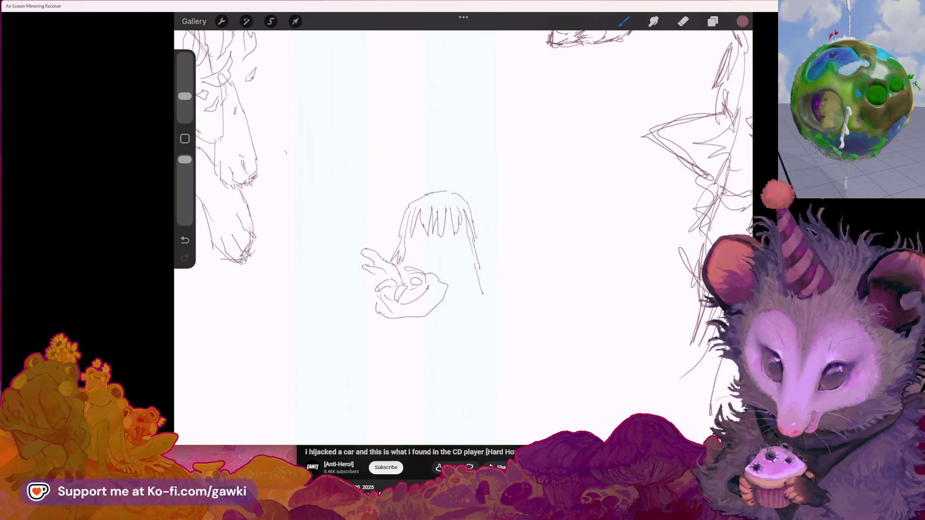
# Sketch the figure's right side and lower body lines, redrawing the miscast strokes
pyautogui.moveTo(384, 322); pyautogui.dragTo(401, 332)
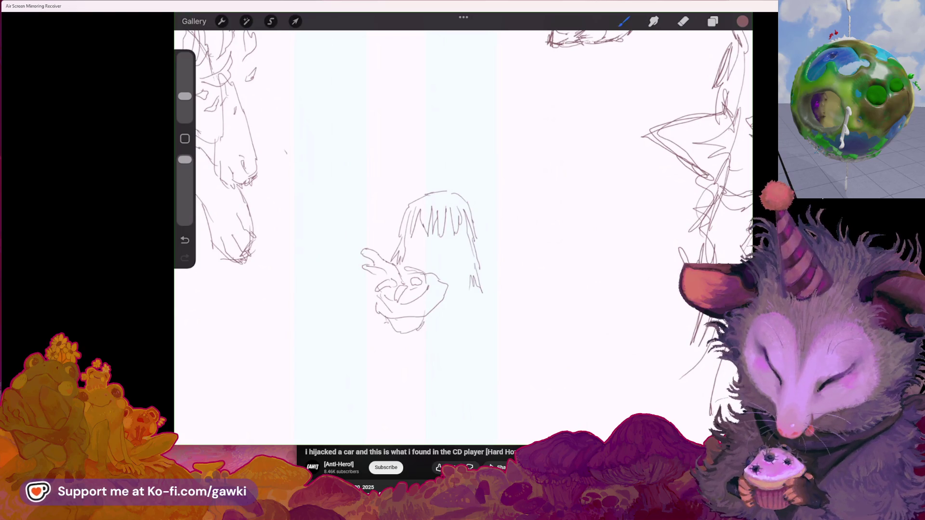
pyautogui.scroll(-3, 462, 231)
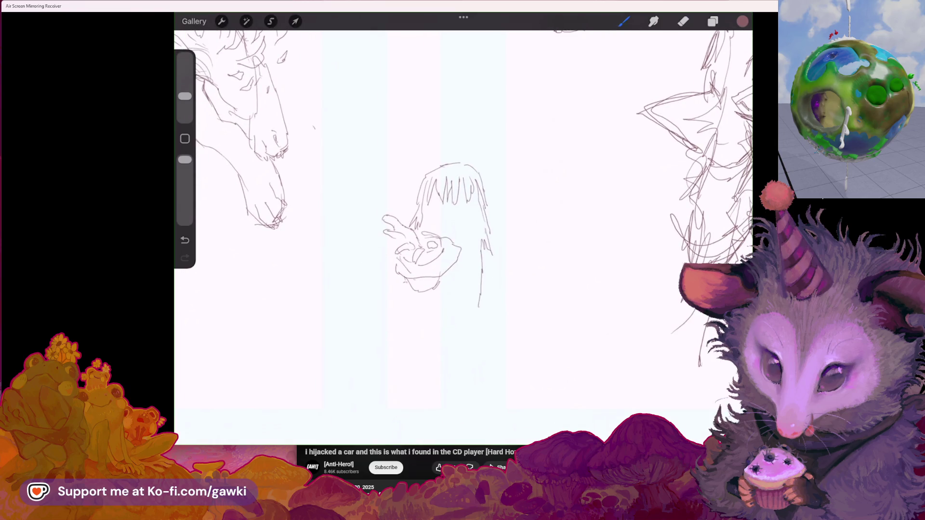
pyautogui.hotkey('ctrl', 'z')
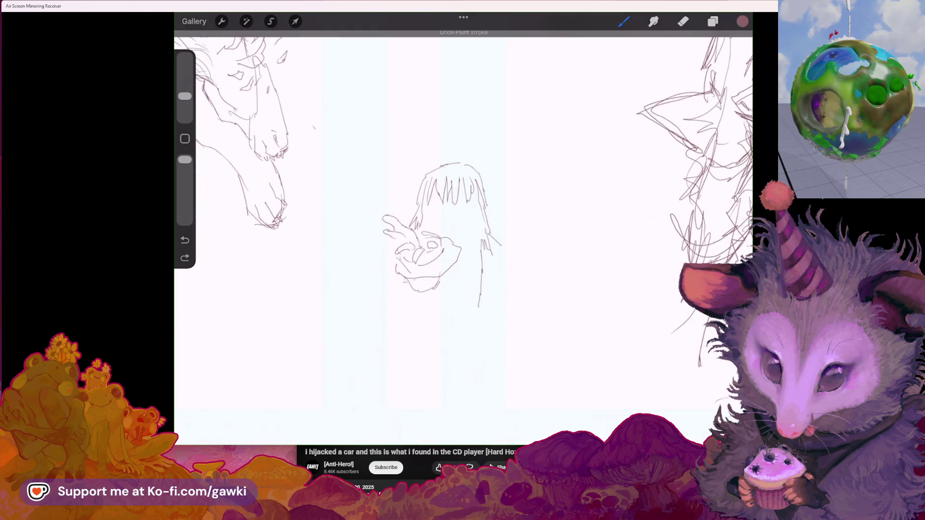
pyautogui.moveTo(483, 241); pyautogui.dragTo(498, 270)
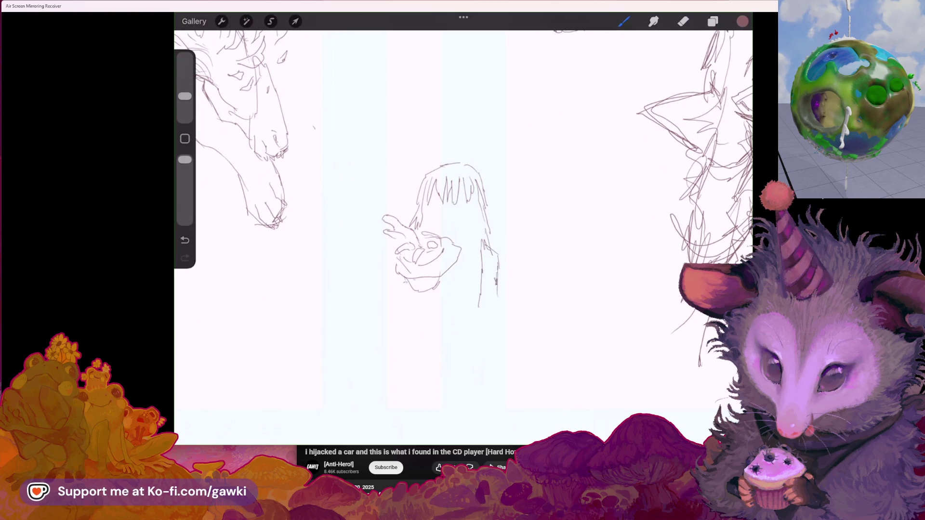
pyautogui.moveTo(488, 277); pyautogui.dragTo(480, 313)
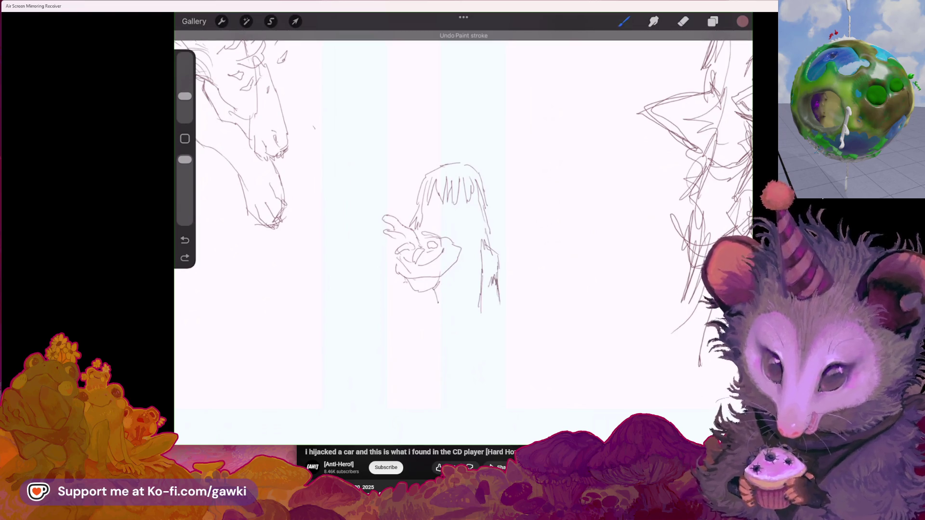
pyautogui.moveTo(437, 300); pyautogui.dragTo(427, 326)
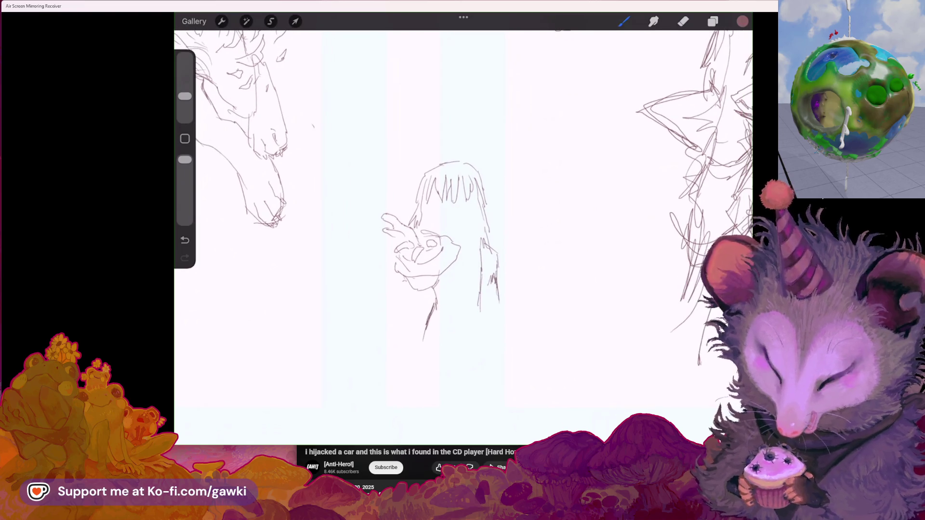
pyautogui.hotkey('ctrl', 'z')
pyautogui.moveTo(432, 302); pyautogui.dragTo(434, 338)
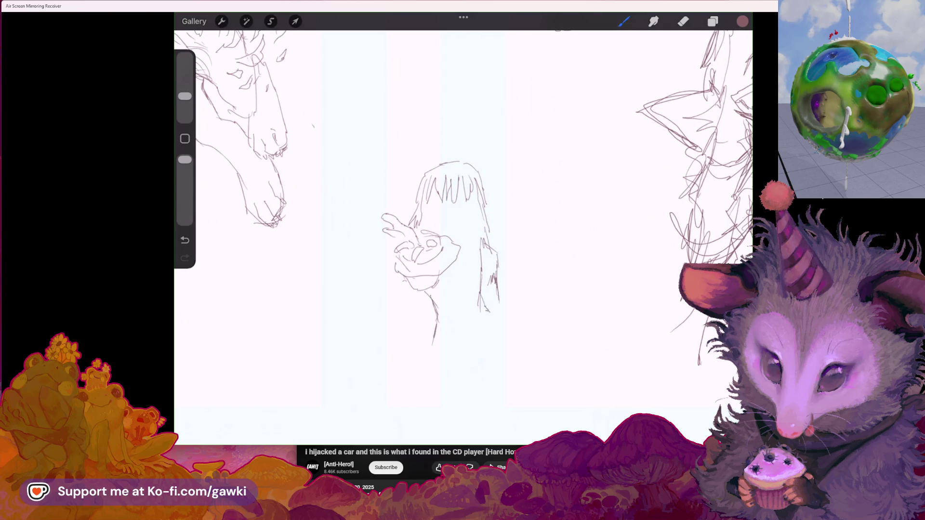
pyautogui.moveTo(491, 324)
pyautogui.mouseDown()
pyautogui.moveTo(492, 338)
pyautogui.moveTo(515, 342)
pyautogui.moveTo(516, 373)
pyautogui.mouseUp()
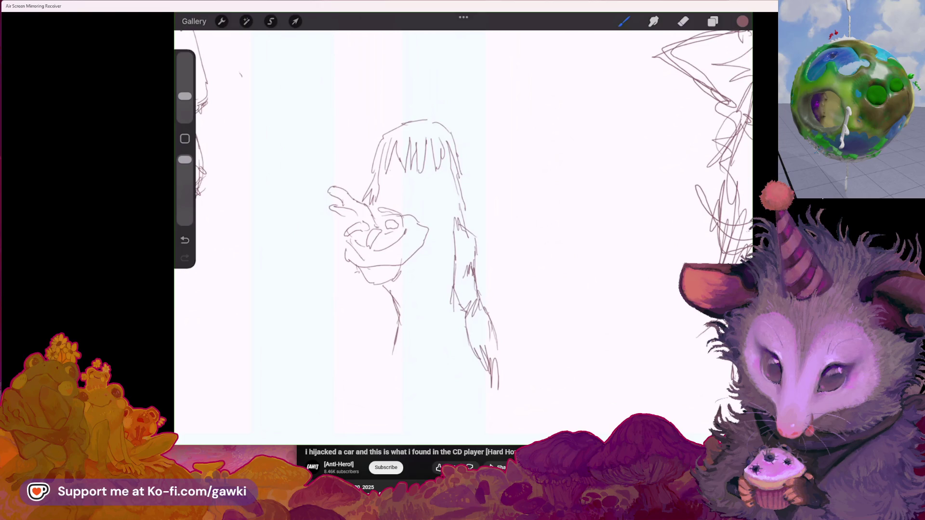
# Refine the girl's left eye and brow and place a nose dot on her face
pyautogui.moveTo(421, 213)
pyautogui.mouseDown()
pyautogui.moveTo(440, 190)
pyautogui.moveTo(428, 172)
pyautogui.mouseUp()
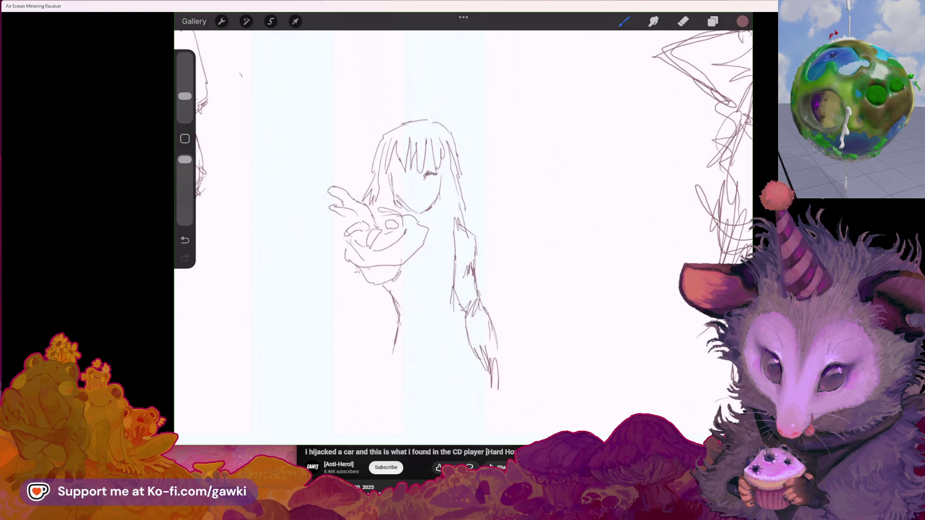
pyautogui.moveTo(403, 174)
pyautogui.mouseDown()
pyautogui.moveTo(410, 182)
pyautogui.moveTo(401, 177)
pyautogui.mouseUp()
pyautogui.moveTo(393, 174); pyautogui.dragTo(408, 172)
pyautogui.click(414, 194)
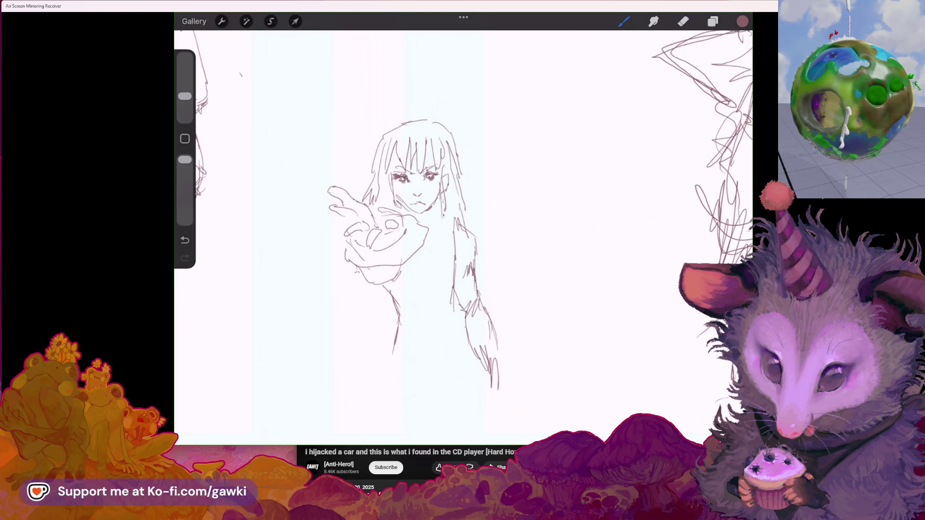
pyautogui.moveTo(417, 159); pyautogui.dragTo(452, 145)
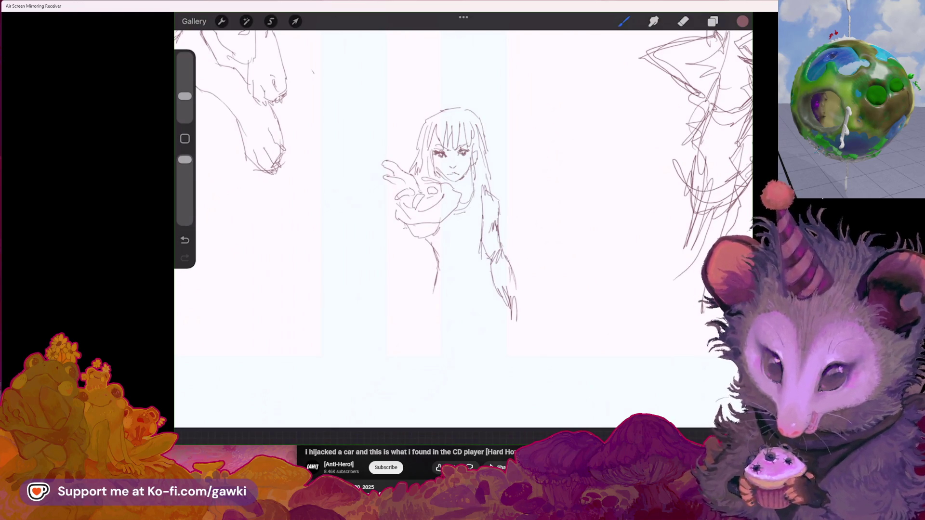
# Add a collar line under her chin, undo the waist strokes, and erase a spot beside her mouth
pyautogui.moveTo(446, 212); pyautogui.dragTo(470, 201)
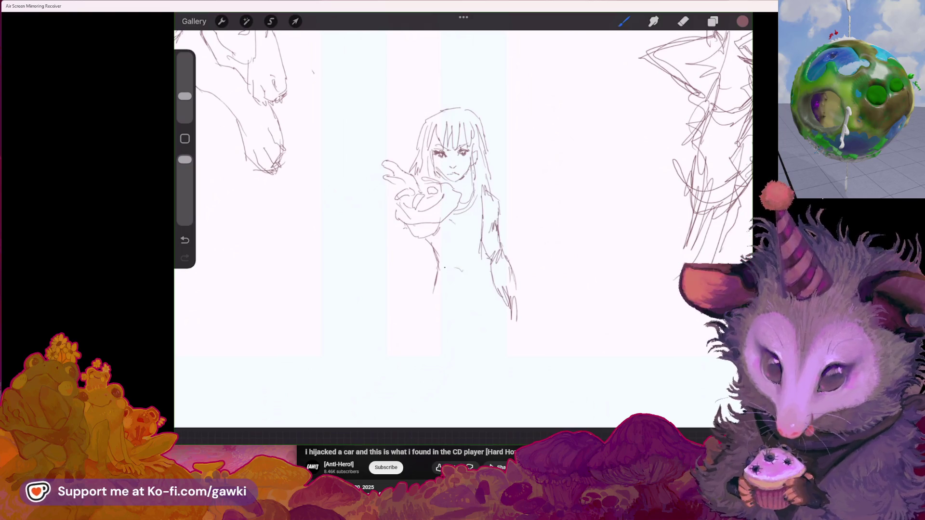
pyautogui.moveTo(418, 266); pyautogui.dragTo(481, 277)
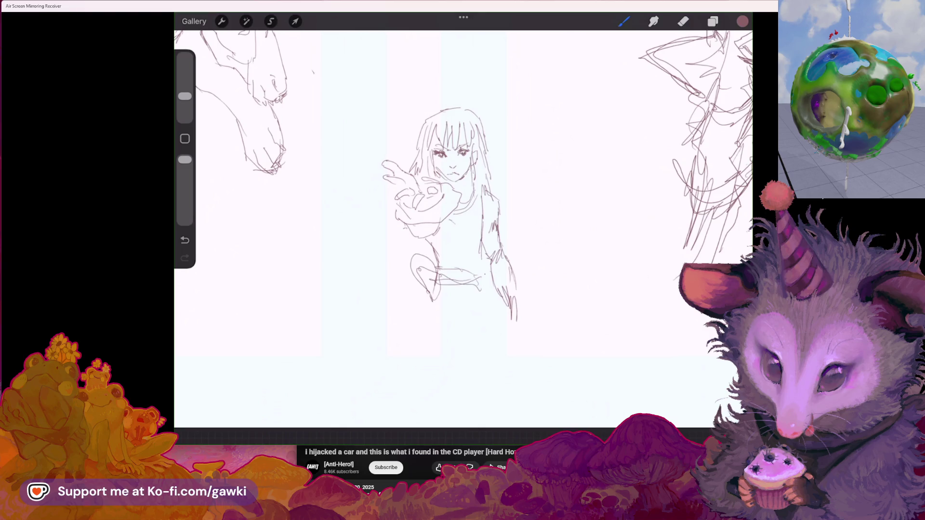
pyautogui.hotkey('ctrl', 'z')
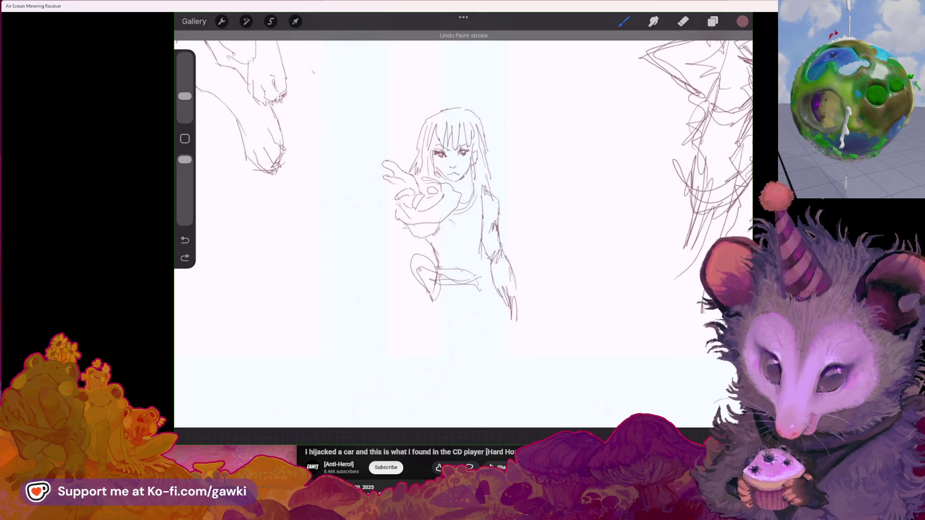
pyautogui.scroll(2, 451, 217)
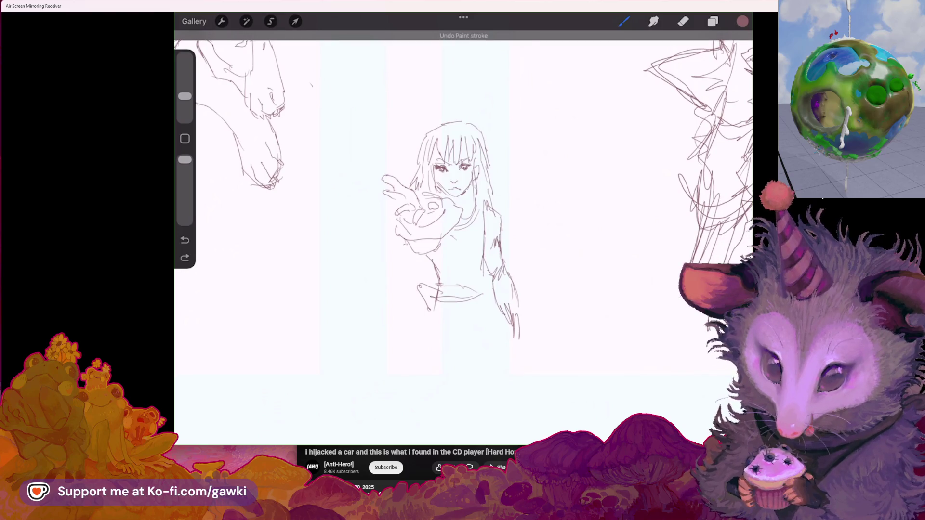
pyautogui.scroll(2, 451, 231)
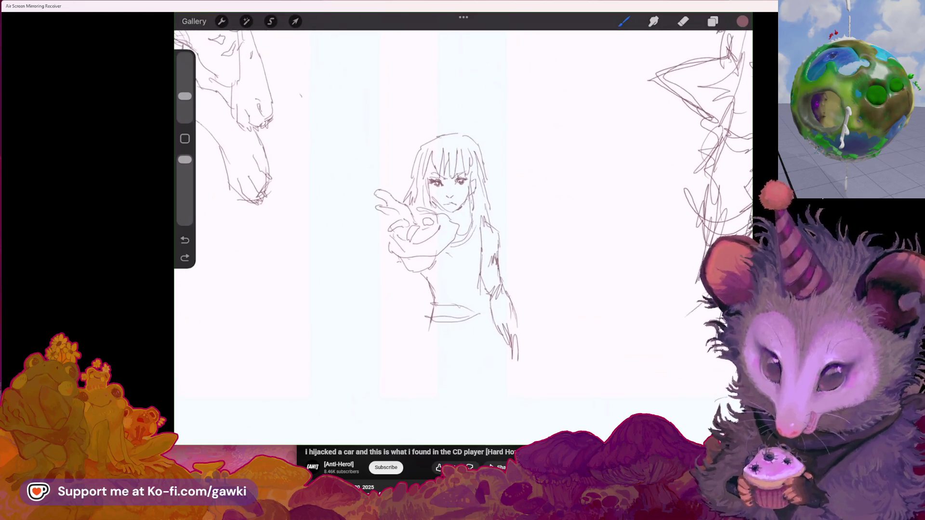
pyautogui.hotkey('ctrl', 'z')
pyautogui.scroll(2, 451, 232)
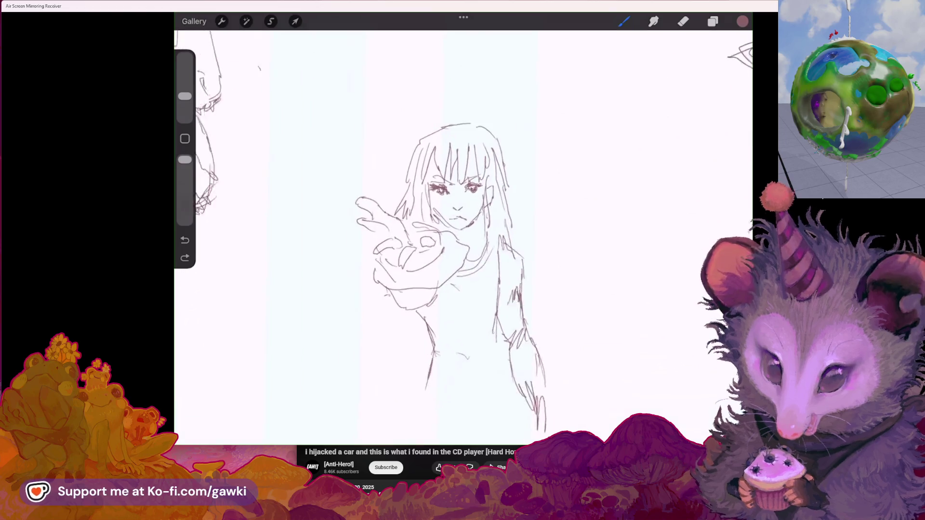
pyautogui.press('e')
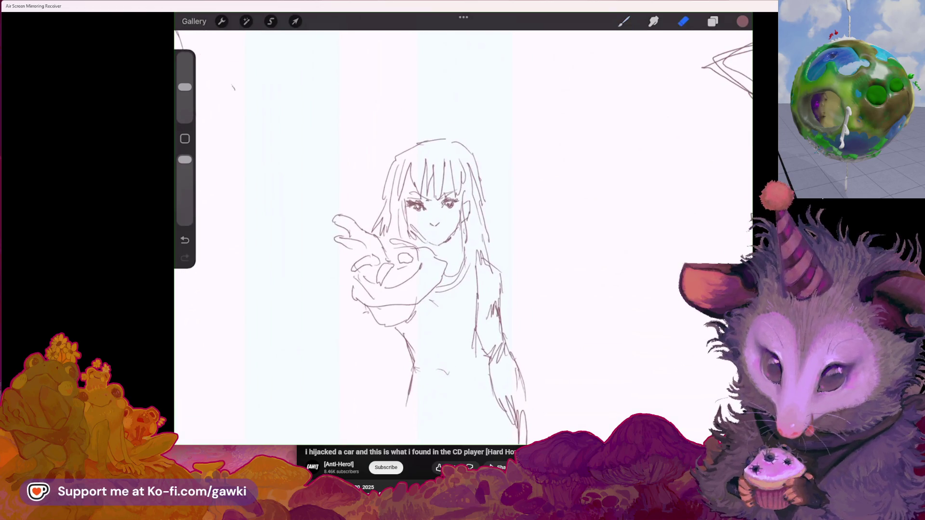
pyautogui.click(446, 234)
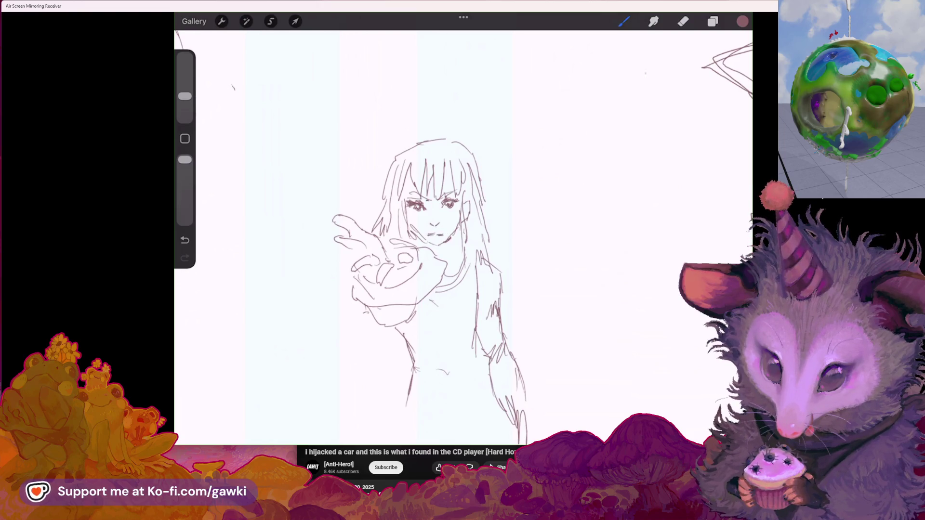
pyautogui.click(624, 21)
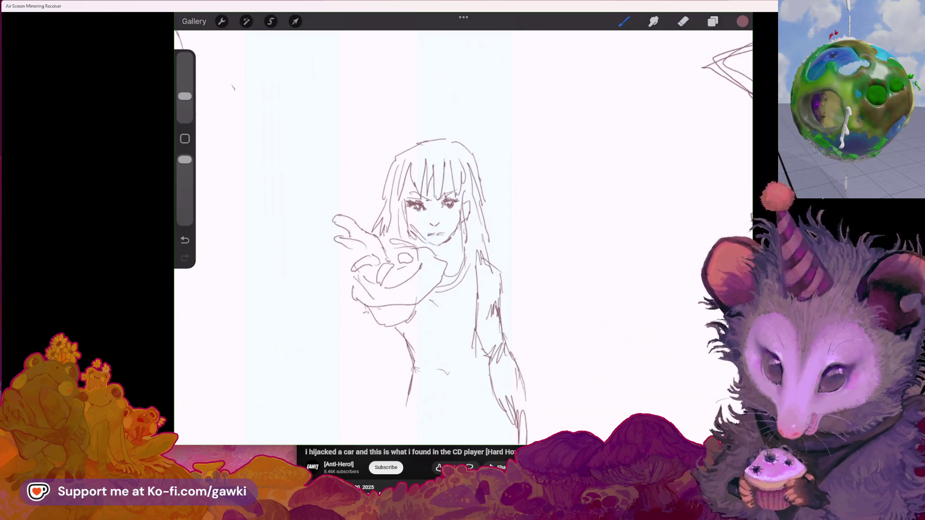
# Sketch the long skirt from the hip down to the flared hem
pyautogui.scroll(-5, 463, 231)
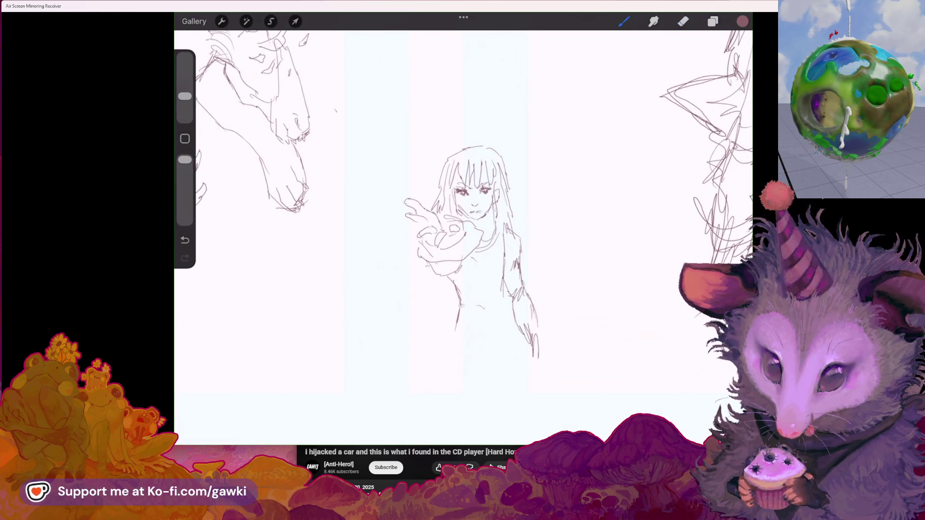
pyautogui.scroll(2, 462, 265)
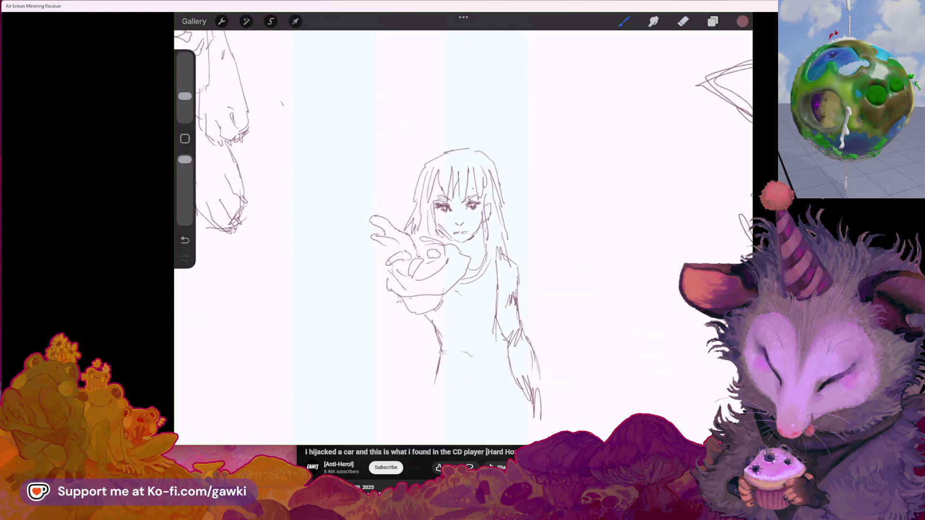
pyautogui.scroll(-3, 462, 231)
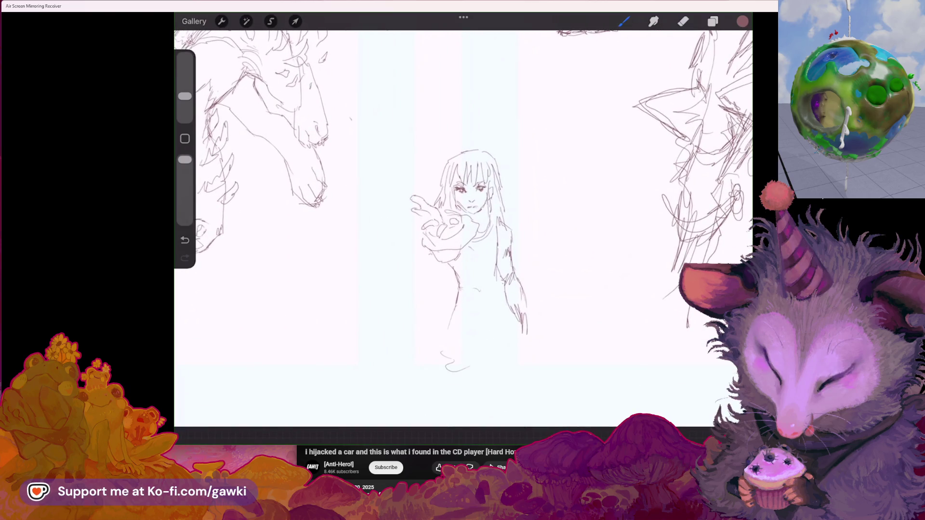
pyautogui.moveTo(448, 347); pyautogui.dragTo(466, 392)
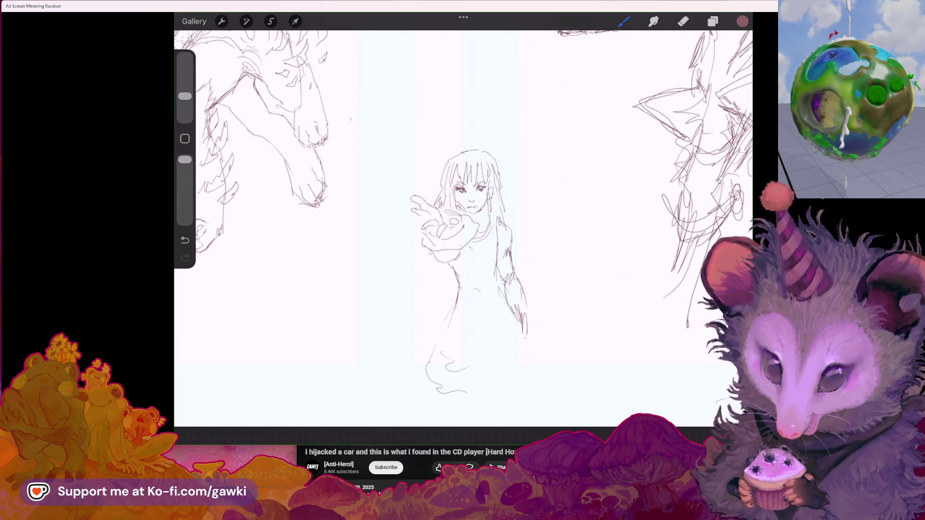
pyautogui.moveTo(526, 339); pyautogui.dragTo(493, 394)
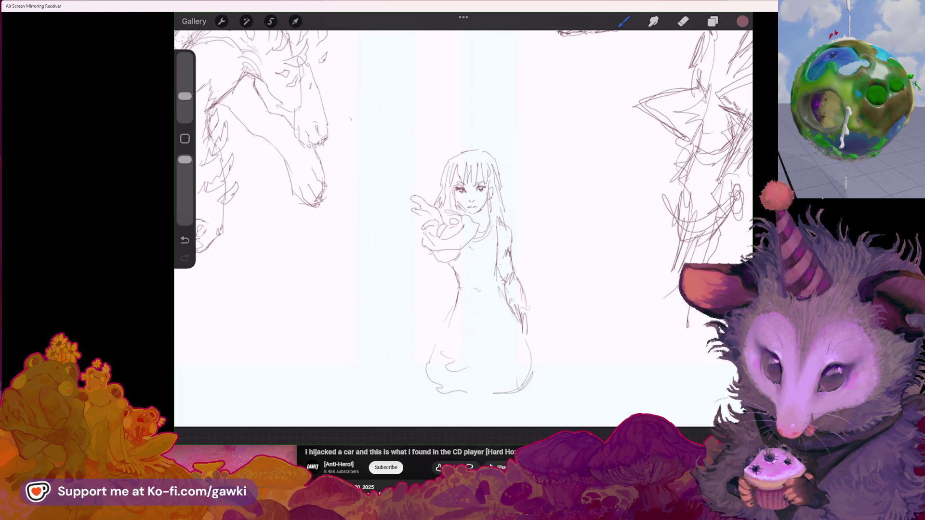
pyautogui.moveTo(537, 329)
pyautogui.mouseDown()
pyautogui.moveTo(544, 351)
pyautogui.moveTo(539, 345)
pyautogui.mouseUp()
pyautogui.hotkey('ctrl', 'z')
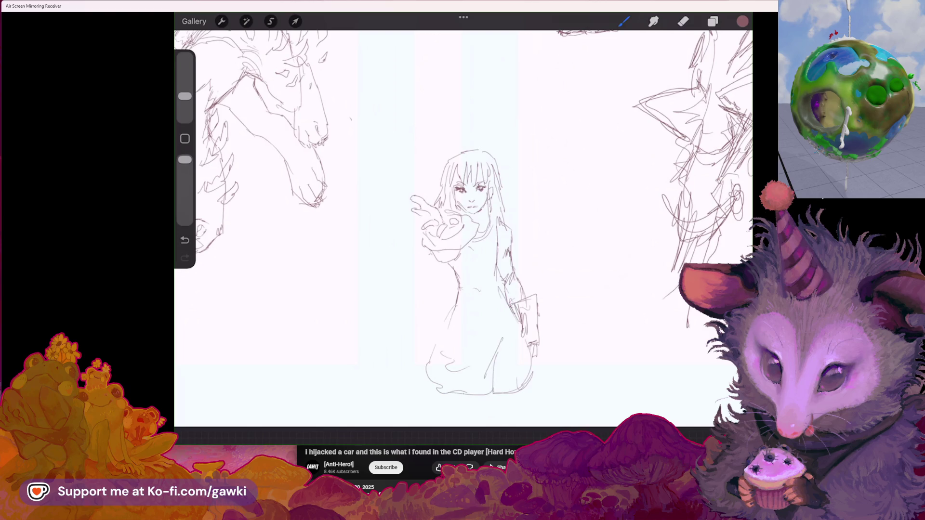
# Erase part of the leaping beast's head outline
pyautogui.scroll(3, 462, 231)
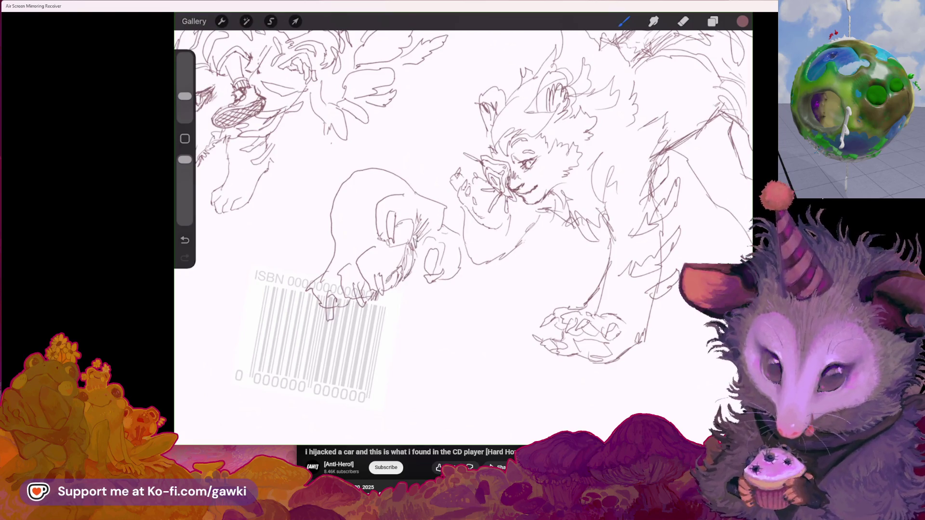
pyautogui.scroll(-3, 462, 193)
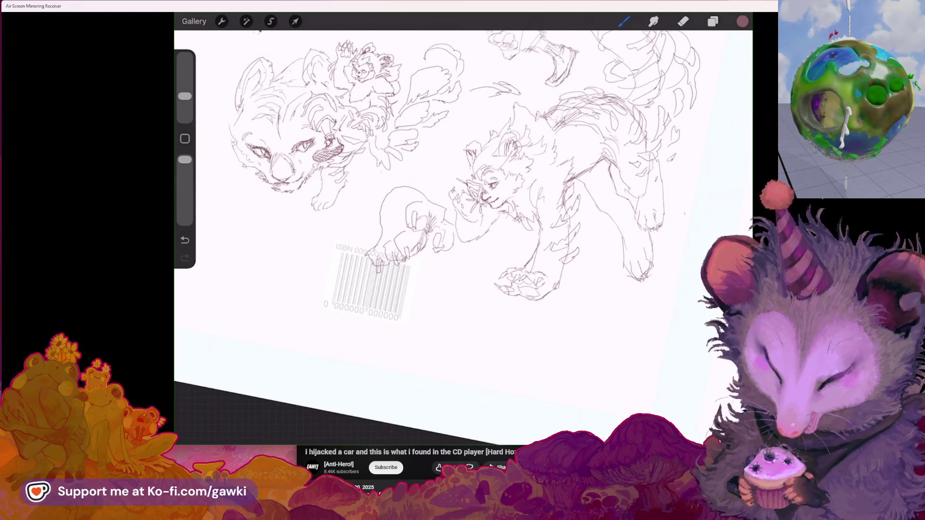
pyautogui.scroll(3, 462, 192)
pyautogui.click(683, 21)
pyautogui.moveTo(366, 202); pyautogui.dragTo(385, 198)
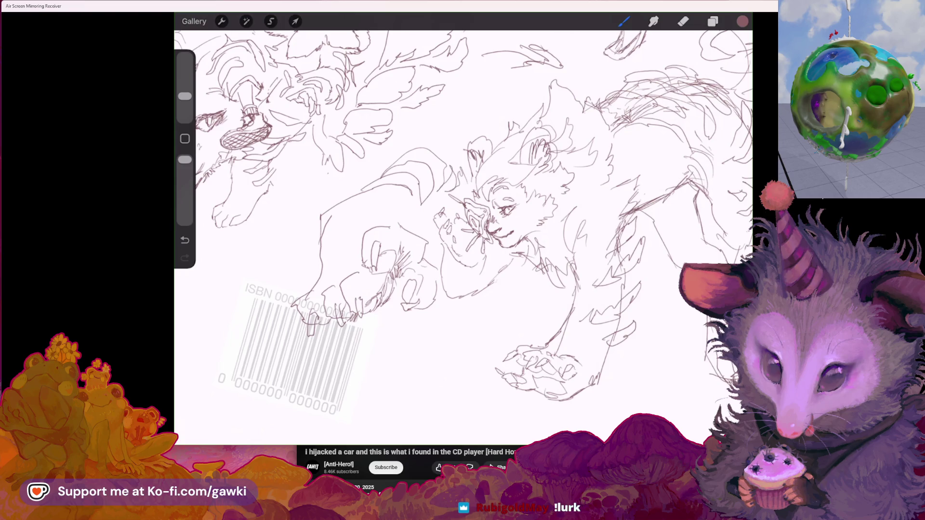
pyautogui.scroll(-3, 462, 216)
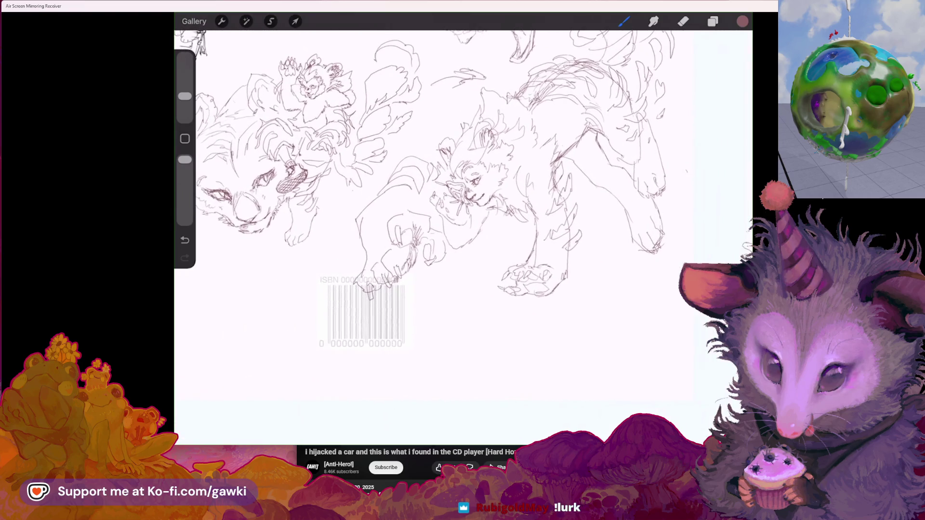
pyautogui.scroll(3, 419, 212)
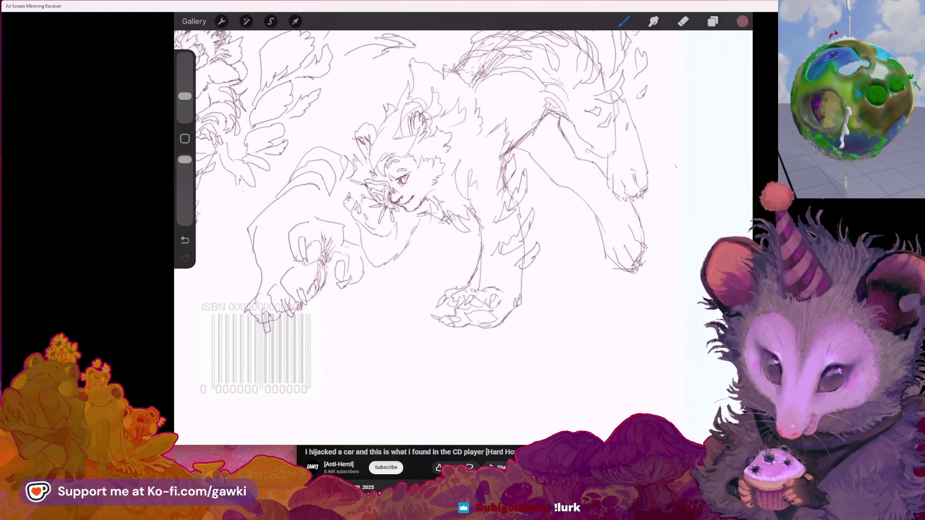
pyautogui.hscroll(-5, 463, 217)
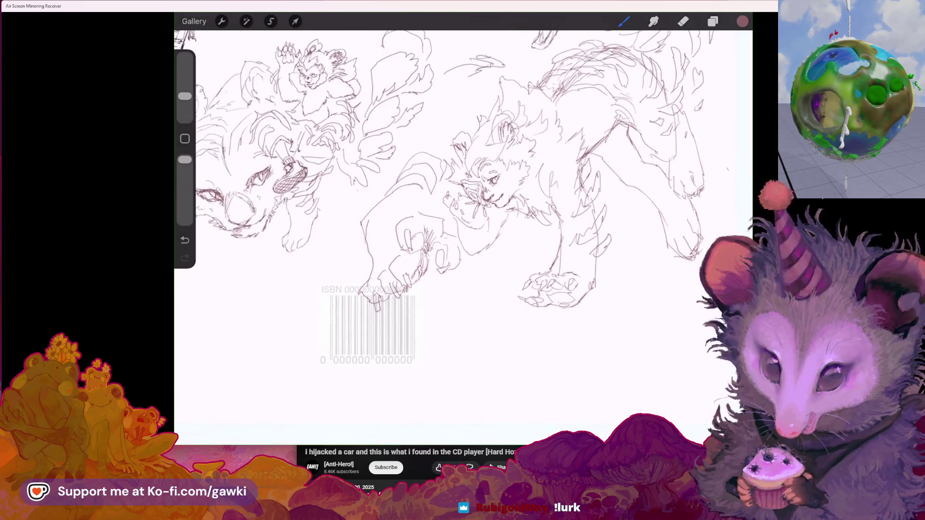
# Lasso the beast's outstretched front paw with a freehand selection
pyautogui.press('e')
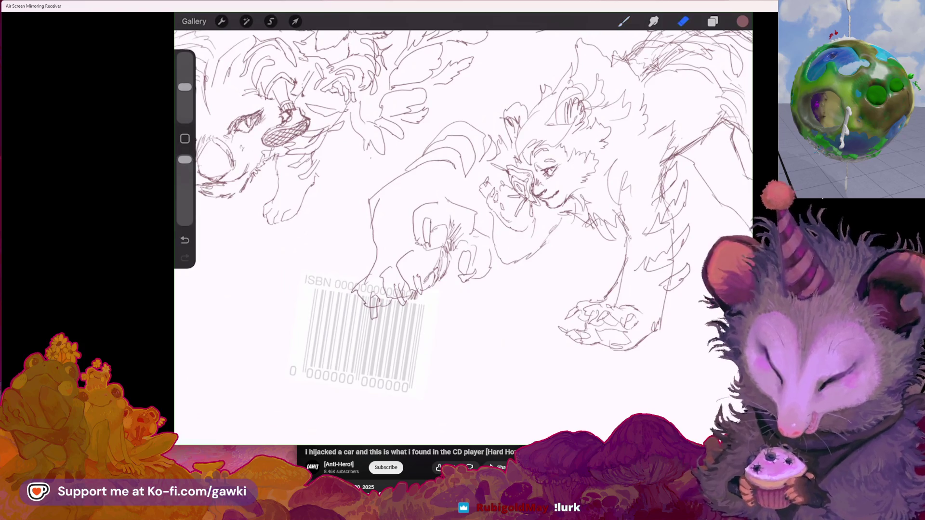
pyautogui.press('b')
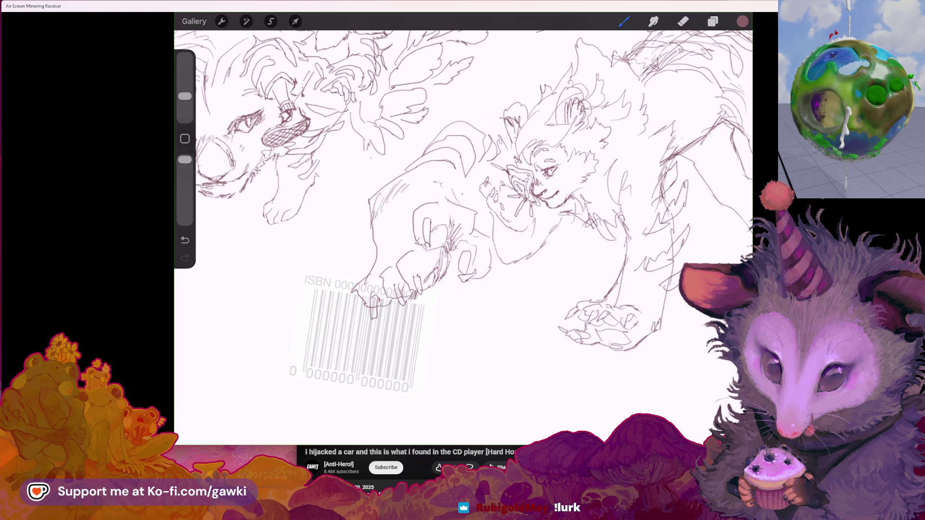
pyautogui.scroll(3, 462, 227)
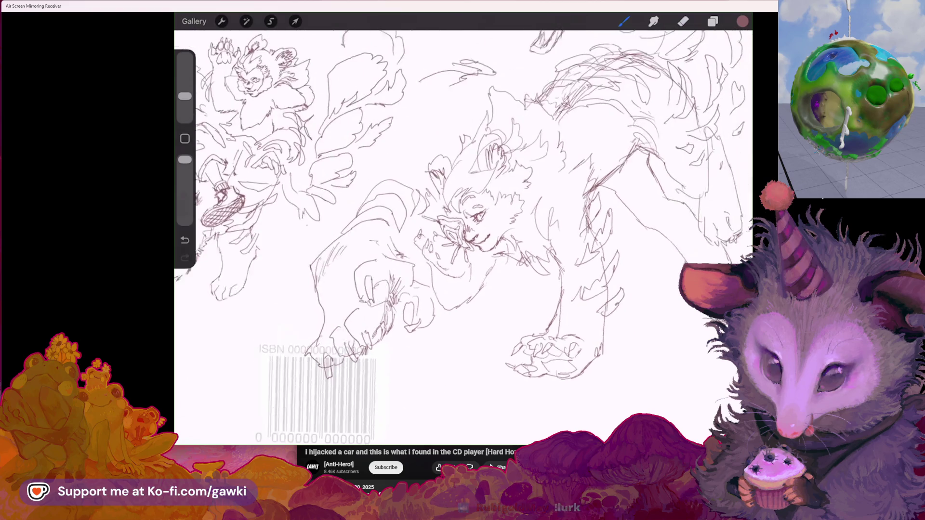
pyautogui.scroll(-3, 463, 226)
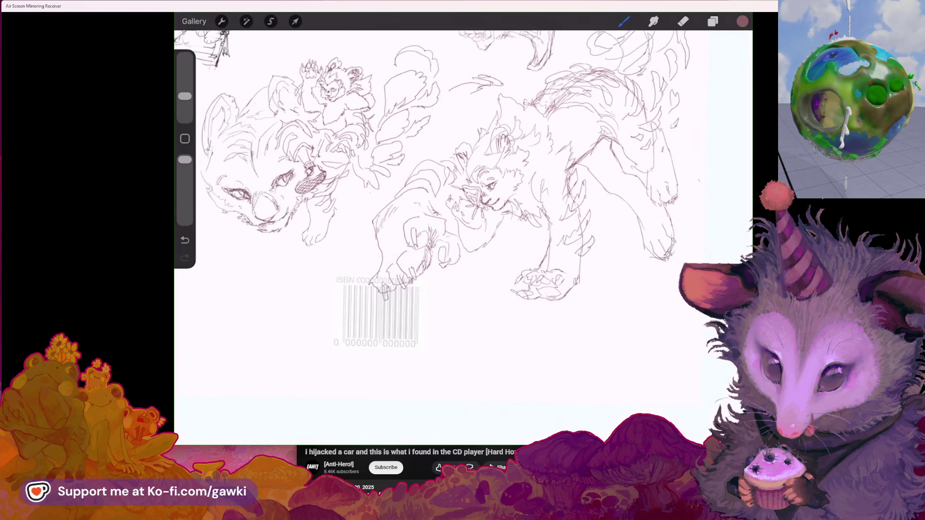
pyautogui.press('s')
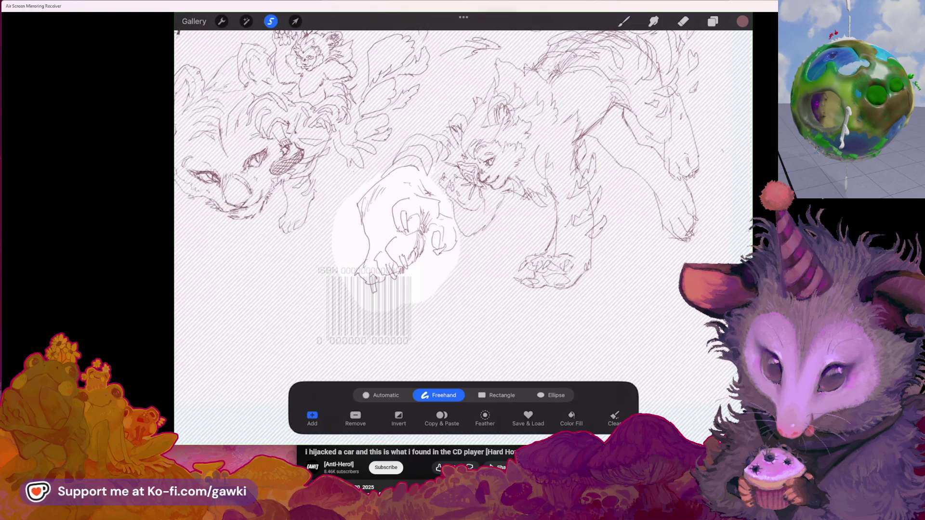
# Rotate the selected paw about 63° counterclockwise, nudge it down-right over the barcode, and commit
pyautogui.press('v')
pyautogui.moveTo(406, 150)
pyautogui.mouseDown()
pyautogui.moveTo(338, 196)
pyautogui.moveTo(343, 206)
pyautogui.mouseUp()
pyautogui.moveTo(413, 242); pyautogui.dragTo(428, 252)
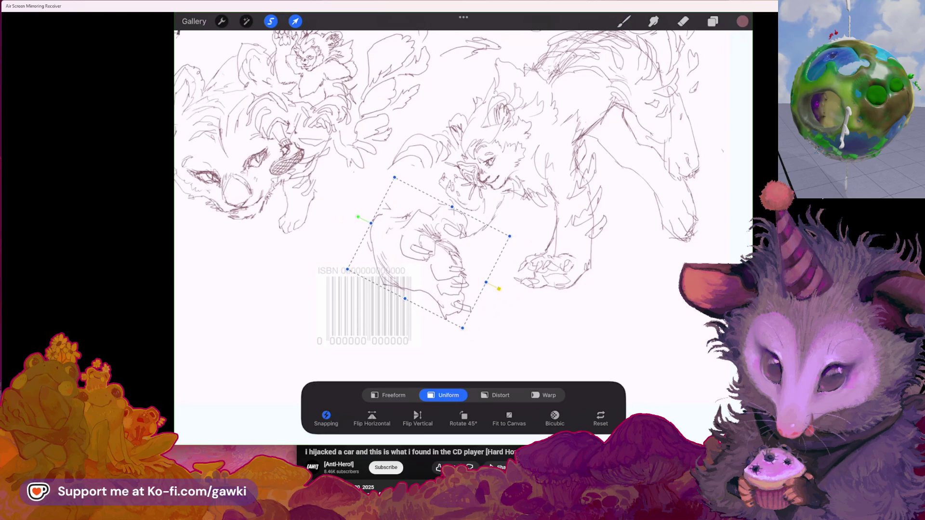
pyautogui.click(624, 21)
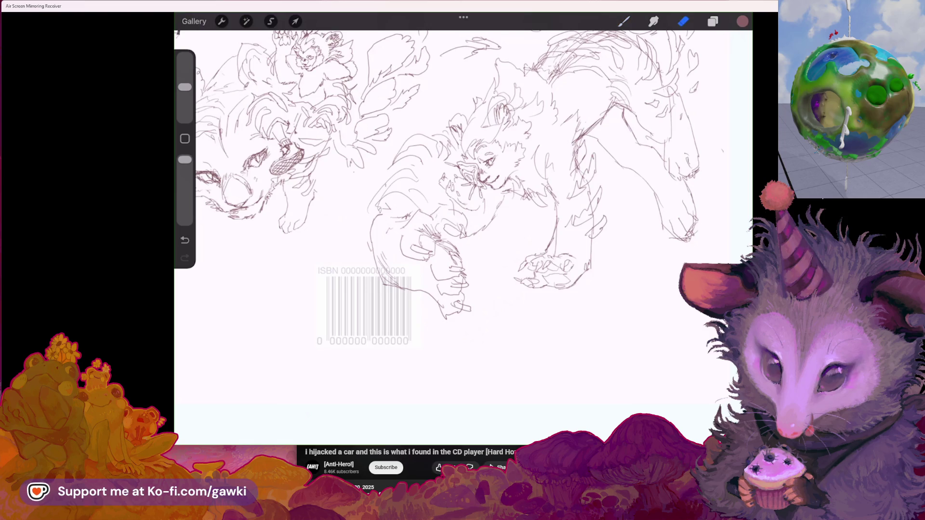
# Switch from the eraser back to the pencil brush
pyautogui.scroll(-3, 463, 193)
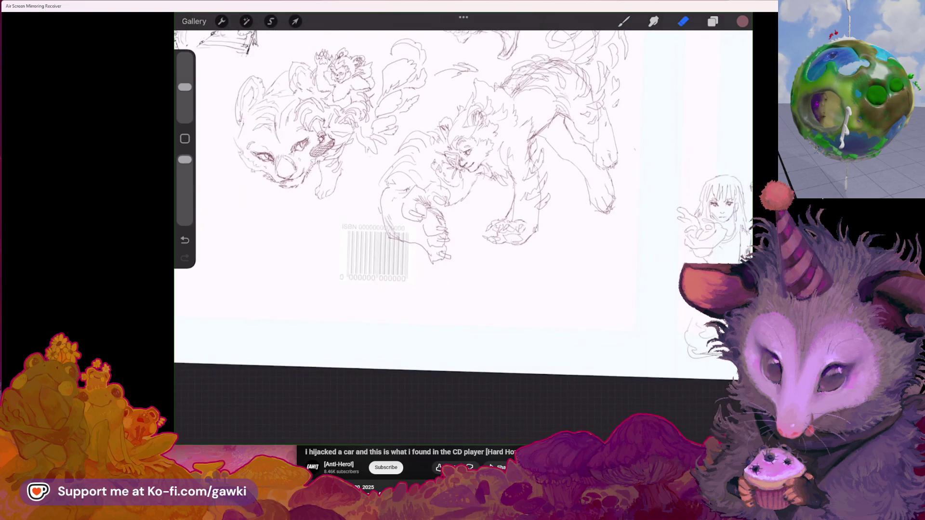
pyautogui.scroll(3, 463, 192)
pyautogui.scroll(-3, 463, 193)
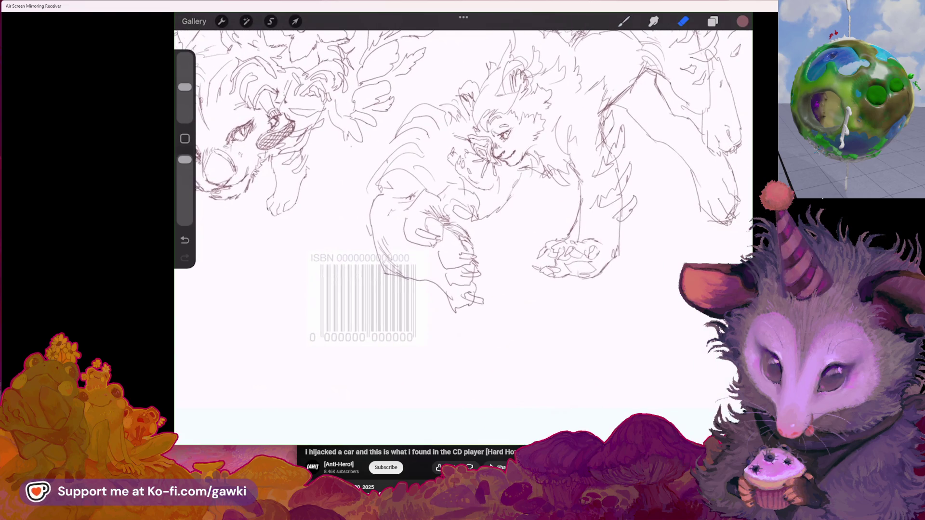
pyautogui.scroll(3, 424, 202)
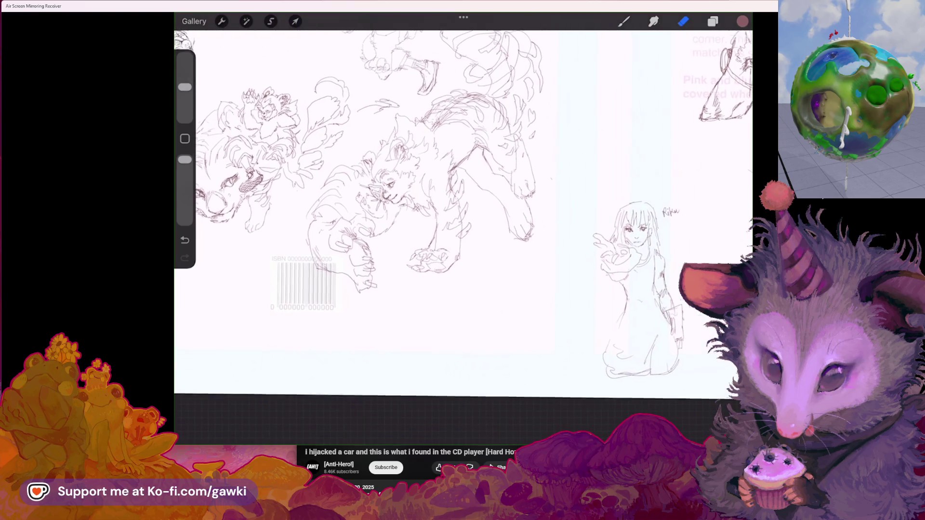
pyautogui.press('b')
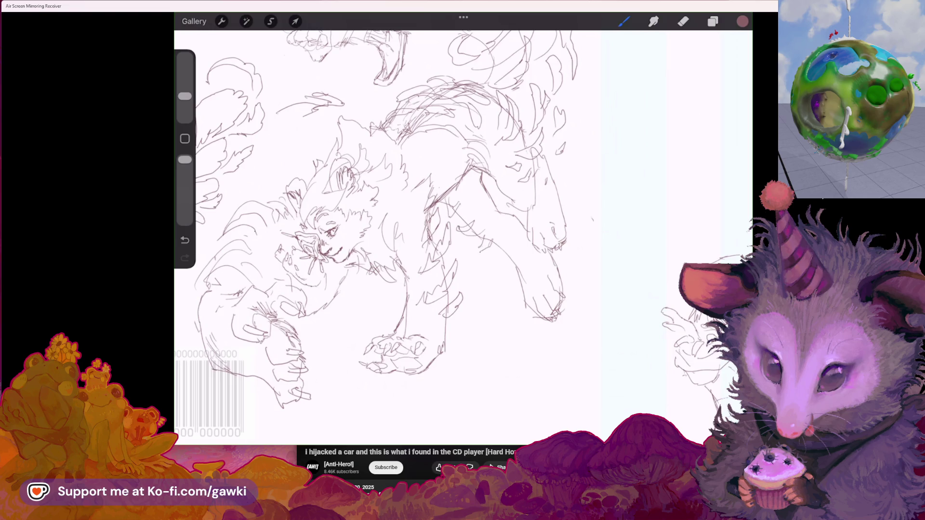
# Pan to the GAMBLE cover thumbnail and show the layers list
pyautogui.scroll(-3, 376, 227)
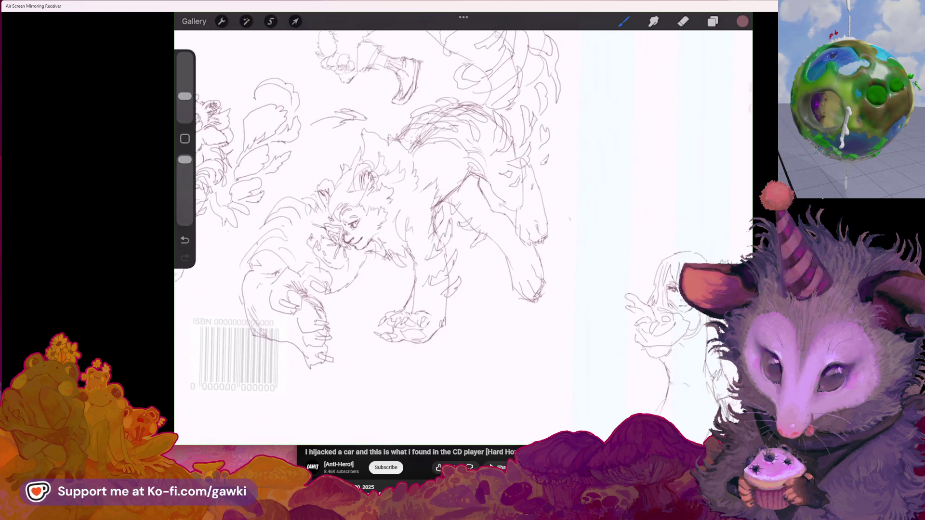
pyautogui.scroll(-3, 376, 226)
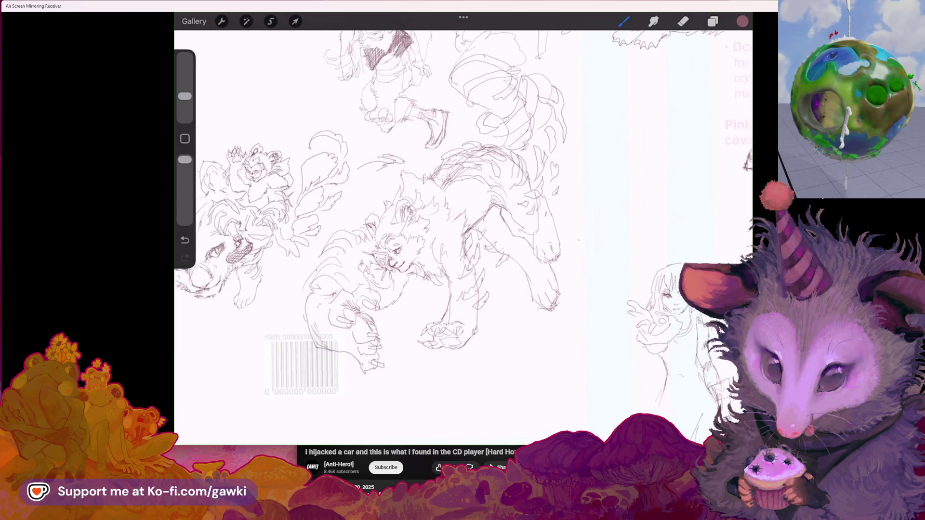
pyautogui.scroll(1, 434, 240)
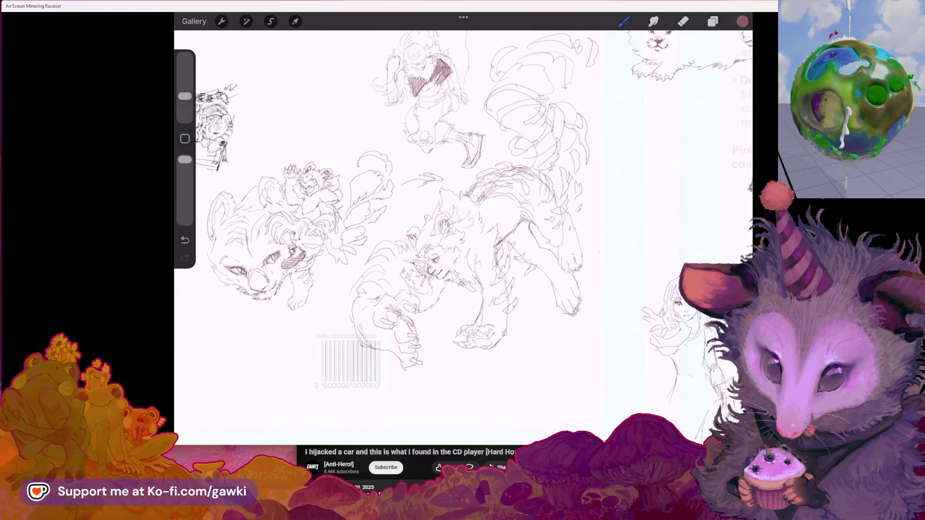
pyautogui.scroll(2, 404, 222)
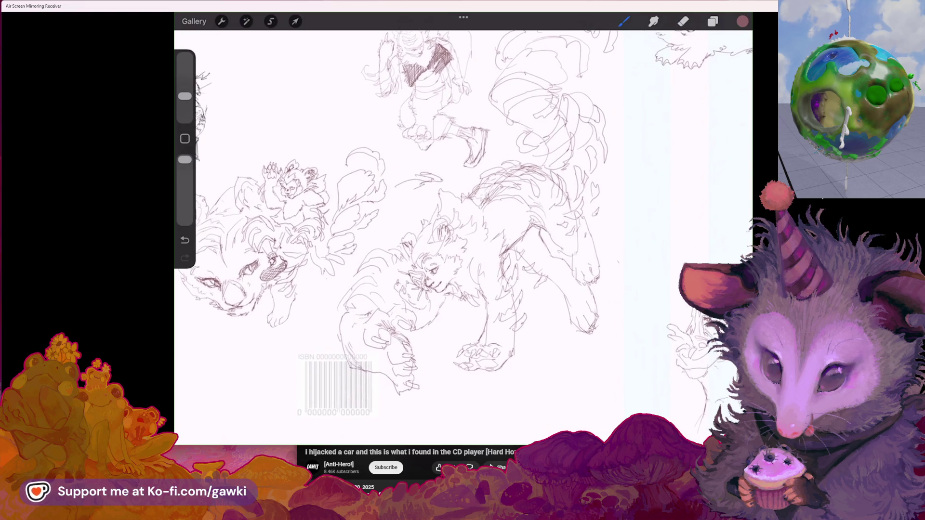
pyautogui.scroll(3, 308, 203)
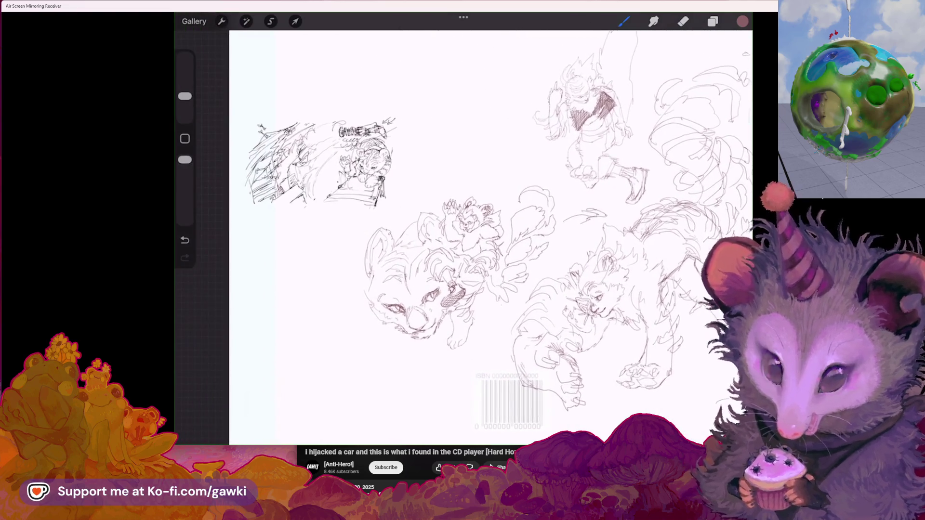
pyautogui.scroll(3, 308, 217)
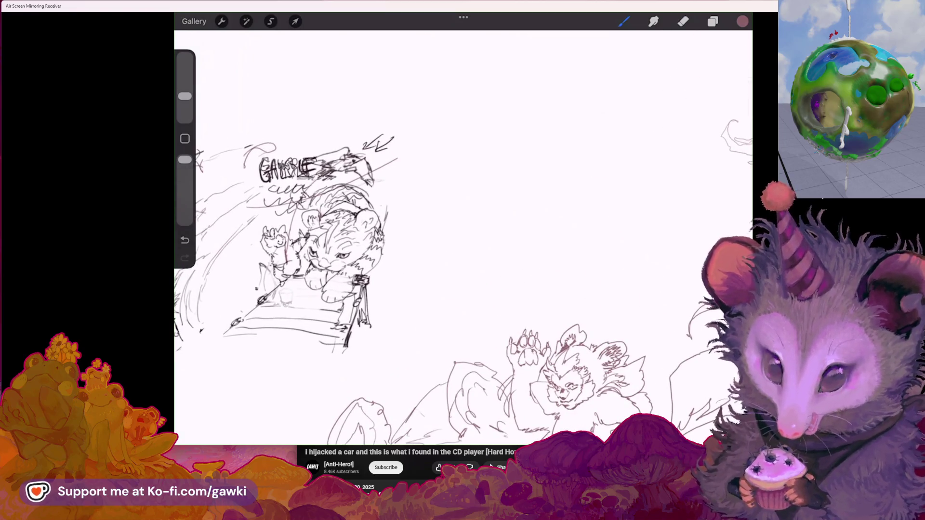
pyautogui.scroll(-2, 434, 265)
pyautogui.hscroll(-3, 463, 241)
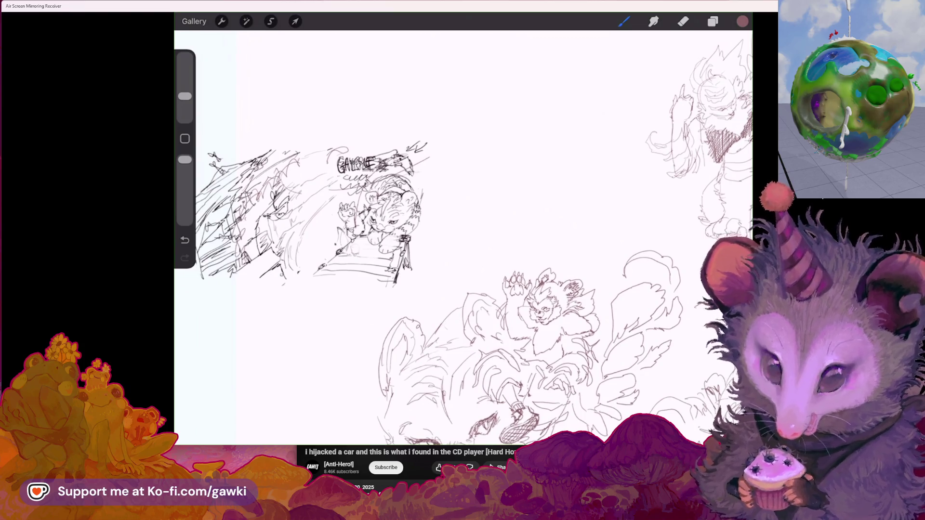
pyautogui.scroll(2, 318, 217)
pyautogui.click(713, 22)
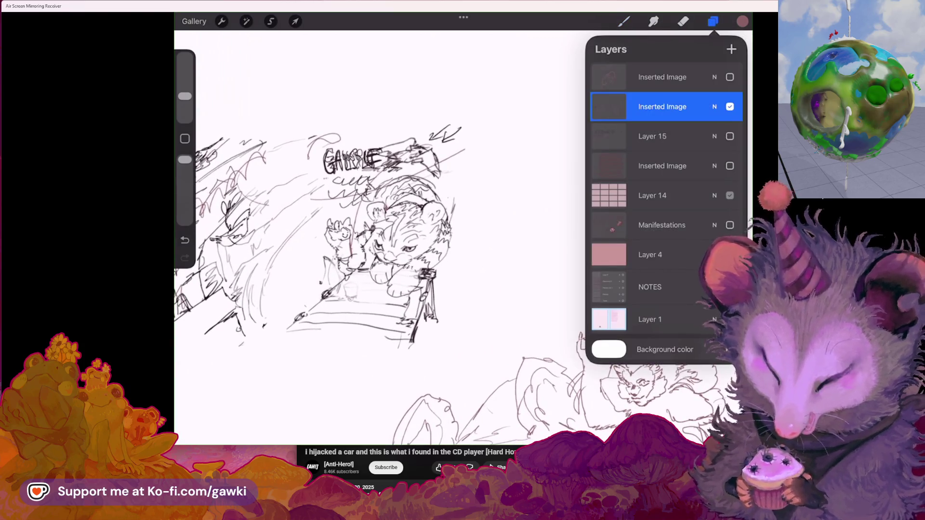
# Make Layer 14's pink thumbnail panel grid visible and zoom into a panel
pyautogui.click(730, 165)
pyautogui.click(712, 21)
pyautogui.scroll(-3, 463, 241)
pyautogui.scroll(-5, 463, 236)
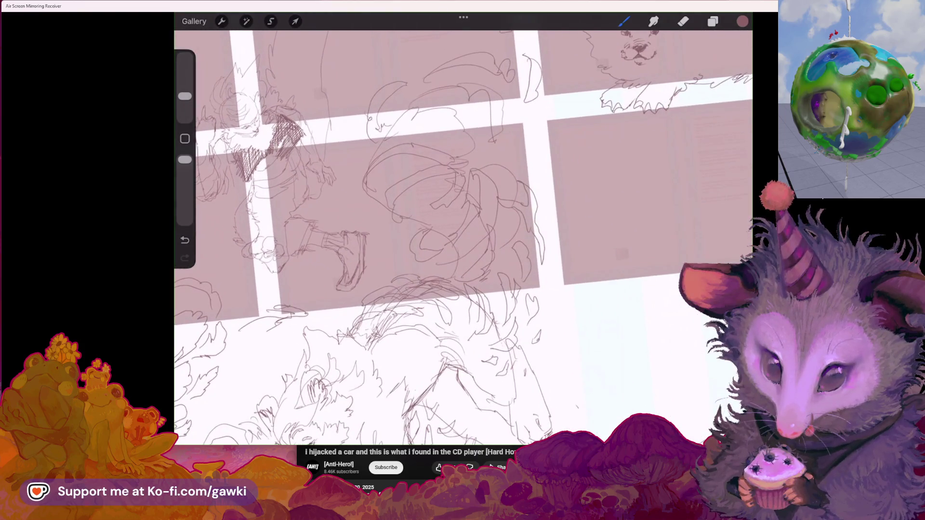
pyautogui.scroll(5, 462, 236)
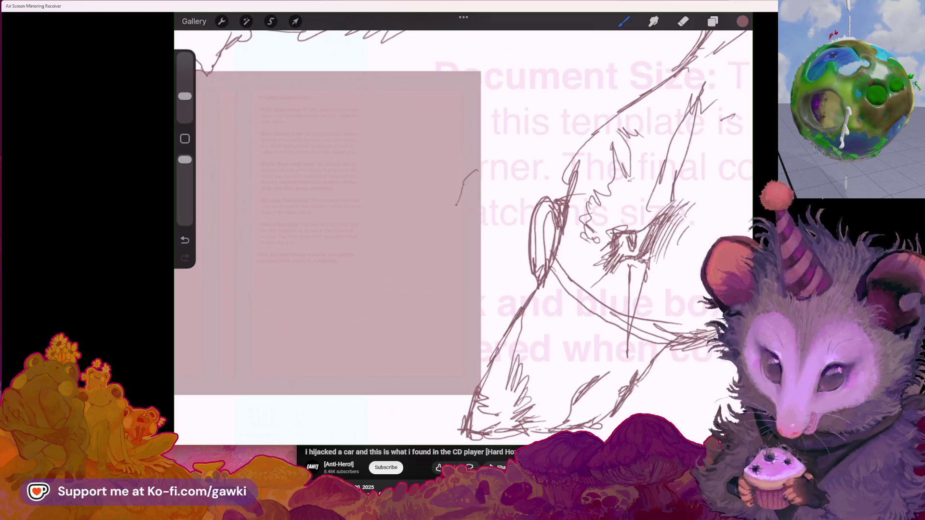
# Sketch a small pointed-eared head inside the pink panel, undoing stray strokes
pyautogui.moveTo(458, 202)
pyautogui.mouseDown()
pyautogui.moveTo(441, 206)
pyautogui.moveTo(457, 220)
pyautogui.mouseUp()
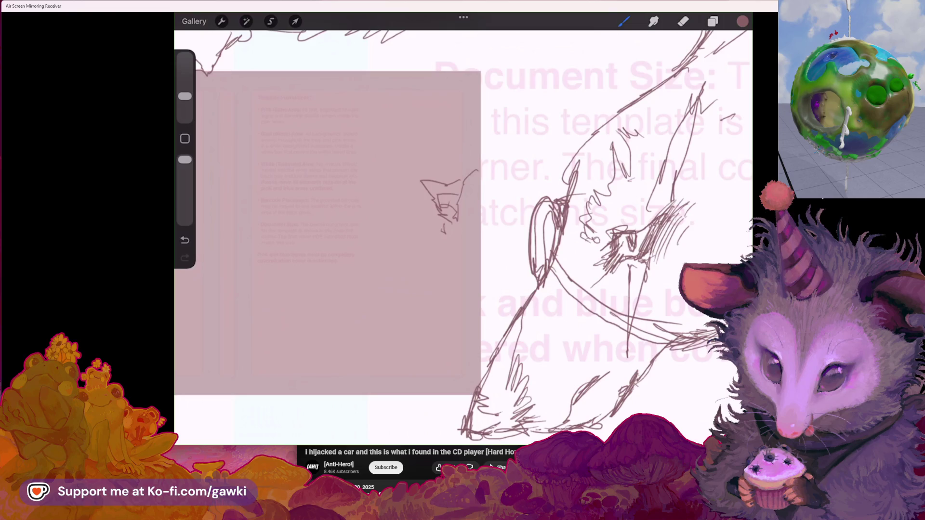
pyautogui.hotkey('ctrl', 'z')
pyautogui.hotkey('ctrl', 'z')
pyautogui.hotkey('ctrl', 'z')
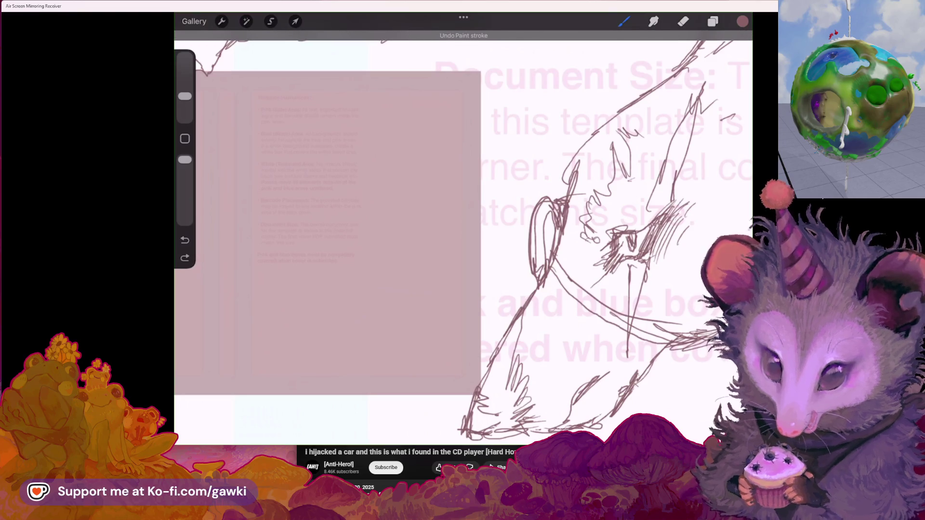
pyautogui.moveTo(435, 195)
pyautogui.mouseDown()
pyautogui.moveTo(446, 166)
pyautogui.moveTo(459, 174)
pyautogui.mouseUp()
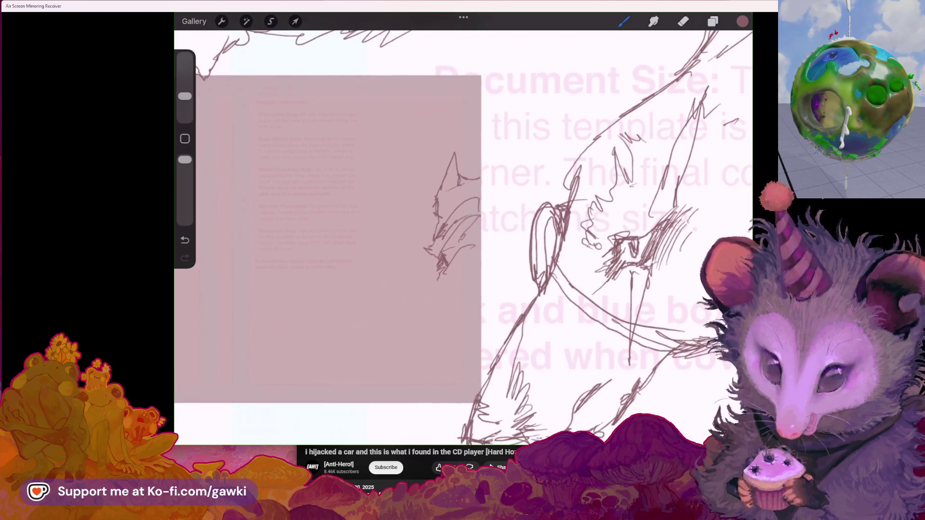
pyautogui.hotkey('ctrl', 'z')
pyautogui.scroll(5, 463, 236)
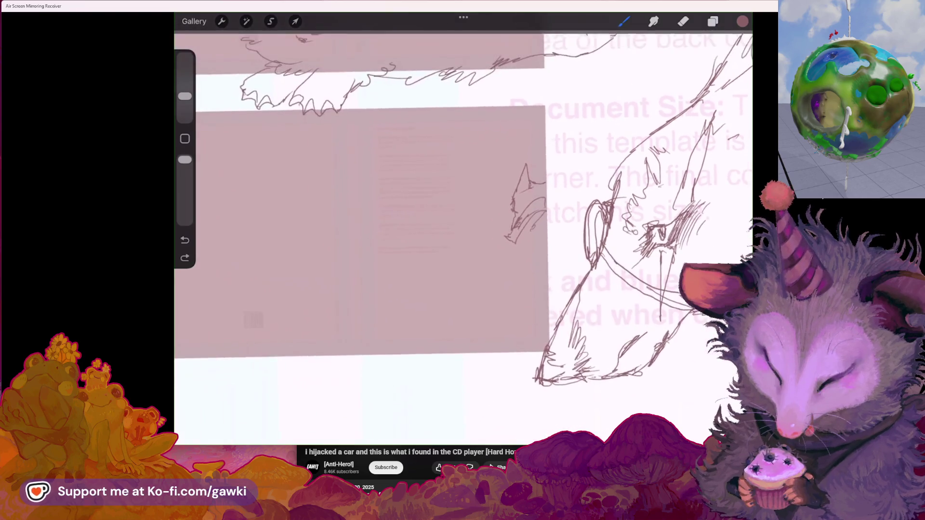
pyautogui.scroll(5, 463, 236)
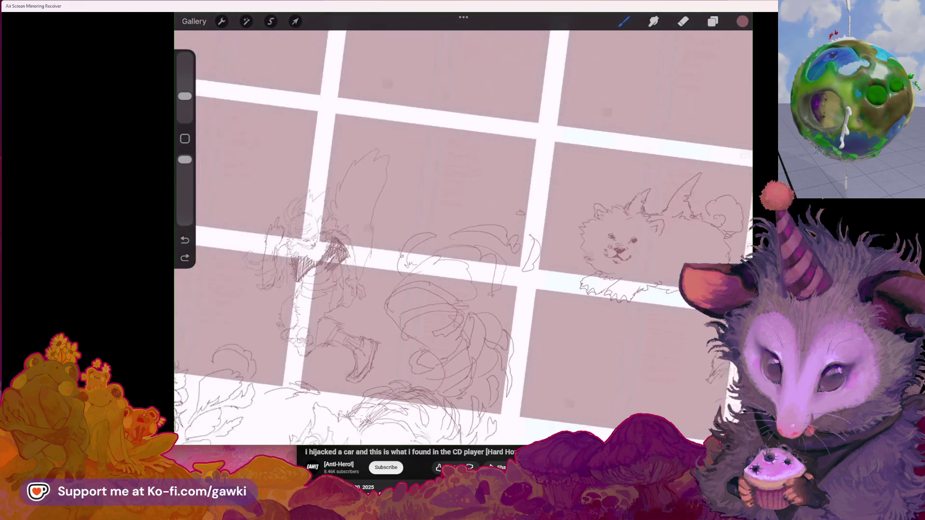
pyautogui.click(713, 21)
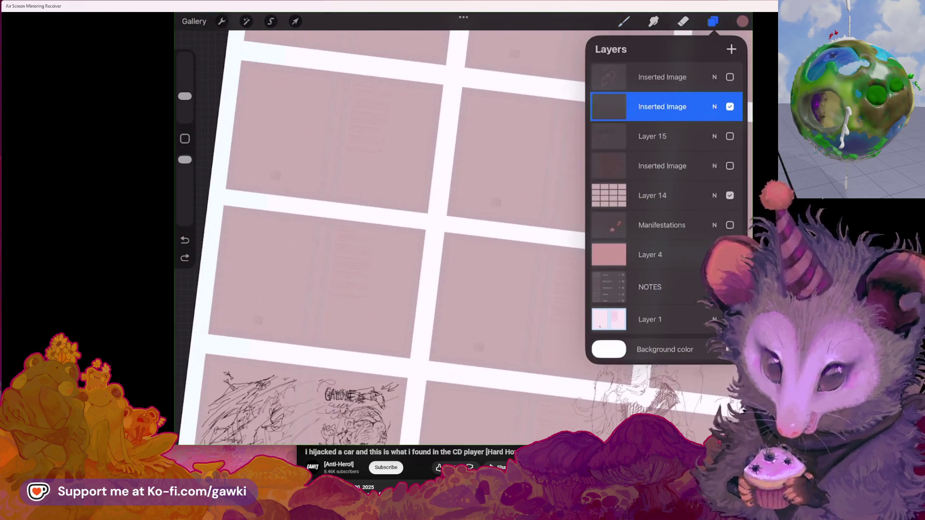
# Show the thumbnail sketch layer and add dense scribbles and a loop to the house thumbnail
pyautogui.click(729, 161)
pyautogui.click(713, 21)
pyautogui.scroll(5, 462, 236)
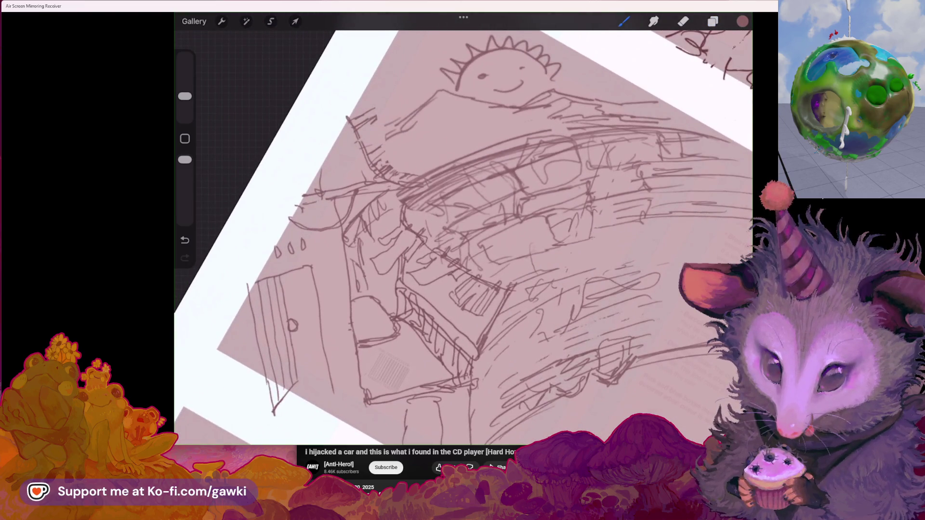
pyautogui.moveTo(360, 262); pyautogui.dragTo(355, 308)
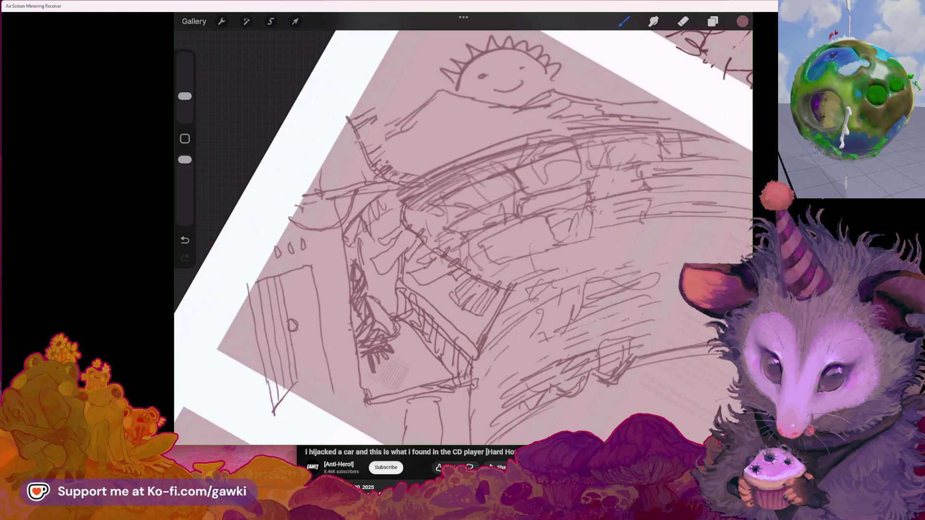
pyautogui.moveTo(434, 241); pyautogui.dragTo(483, 187)
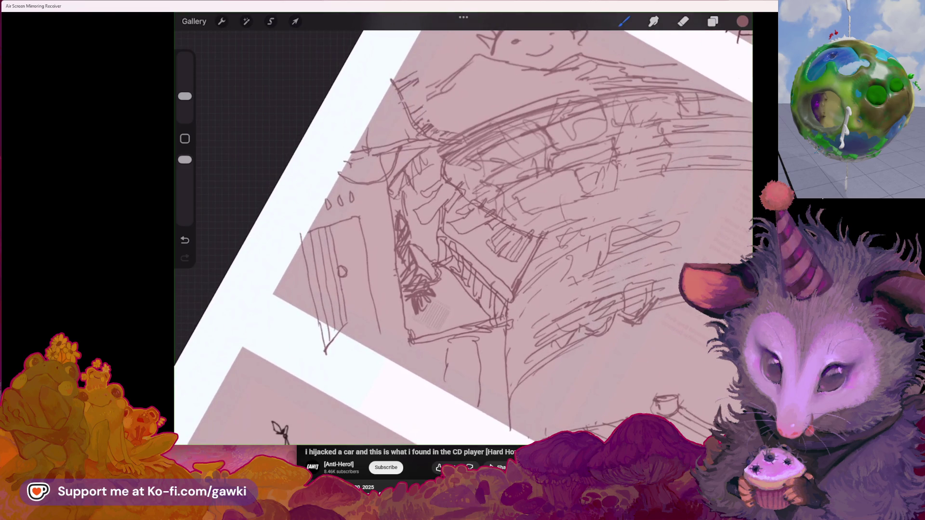
pyautogui.moveTo(359, 304); pyautogui.dragTo(368, 291)
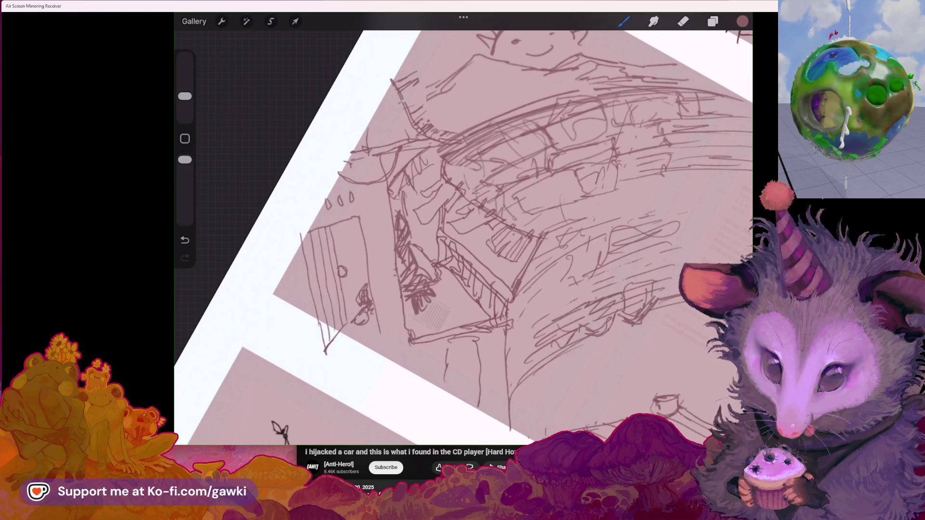
# Draw an arrow beside the bridge post, then recentre the view on the bridge sketch
pyautogui.moveTo(463, 232); pyautogui.dragTo(222, 149)
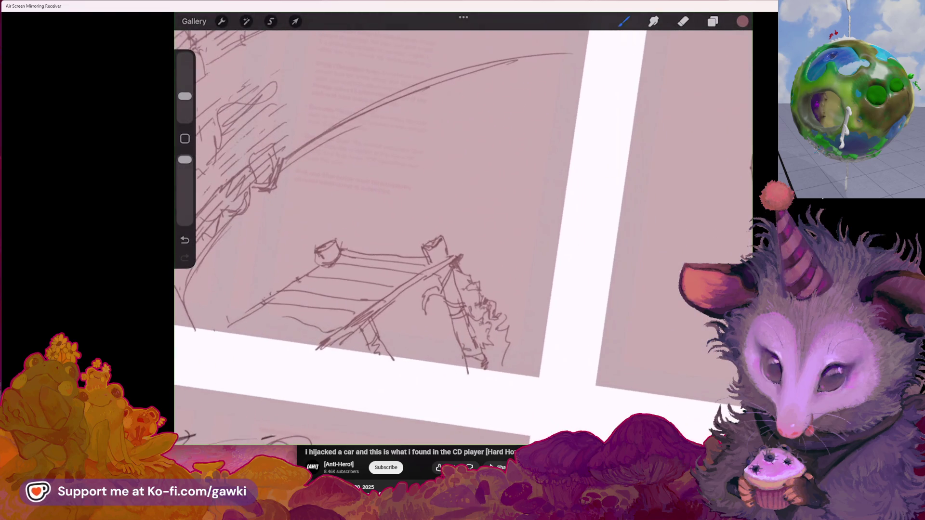
pyautogui.moveTo(381, 270); pyautogui.dragTo(396, 226)
pyautogui.moveTo(538, 244); pyautogui.dragTo(519, 274)
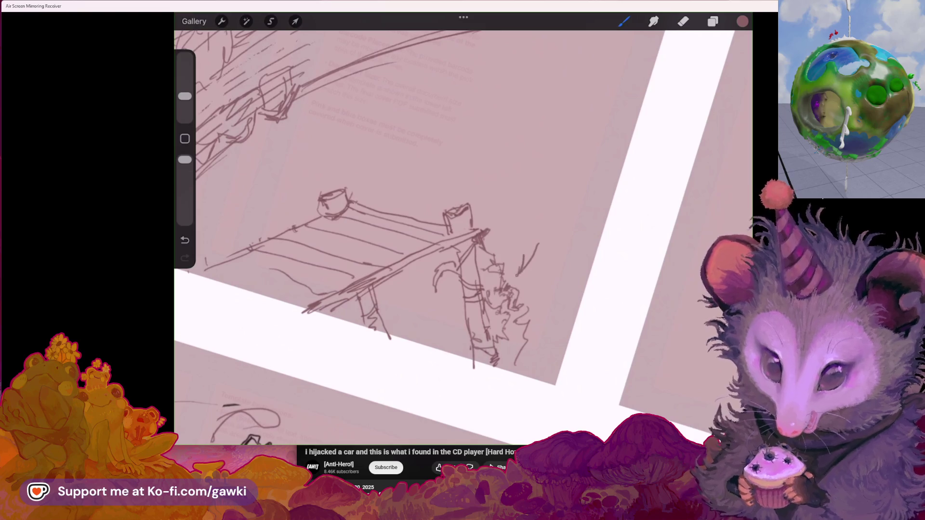
pyautogui.moveTo(462, 232); pyautogui.dragTo(340, 268)
pyautogui.moveTo(405, 294)
pyautogui.mouseDown()
pyautogui.moveTo(434, 141)
pyautogui.moveTo(569, 216)
pyautogui.mouseUp()
pyautogui.moveTo(487, 217); pyautogui.dragTo(482, 275)
pyautogui.scroll(-1, 406, 208)
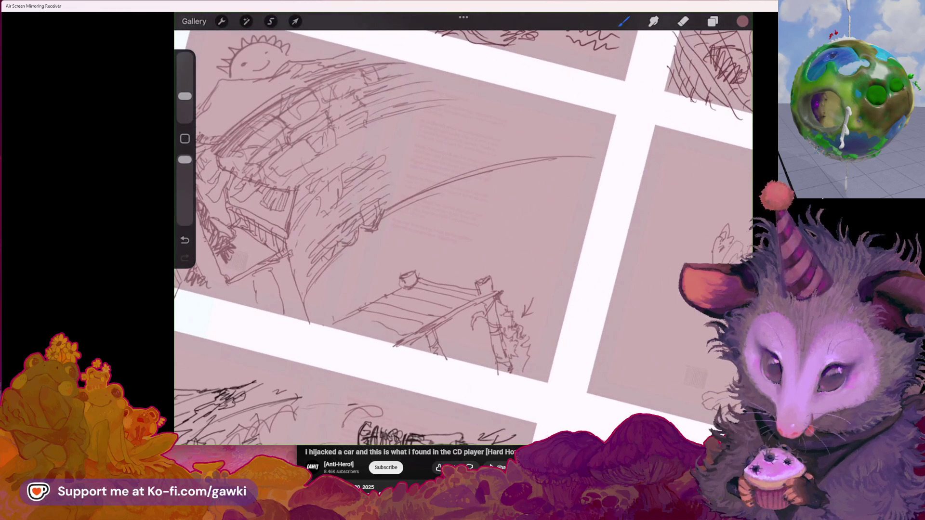
pyautogui.hscroll(5, 463, 236)
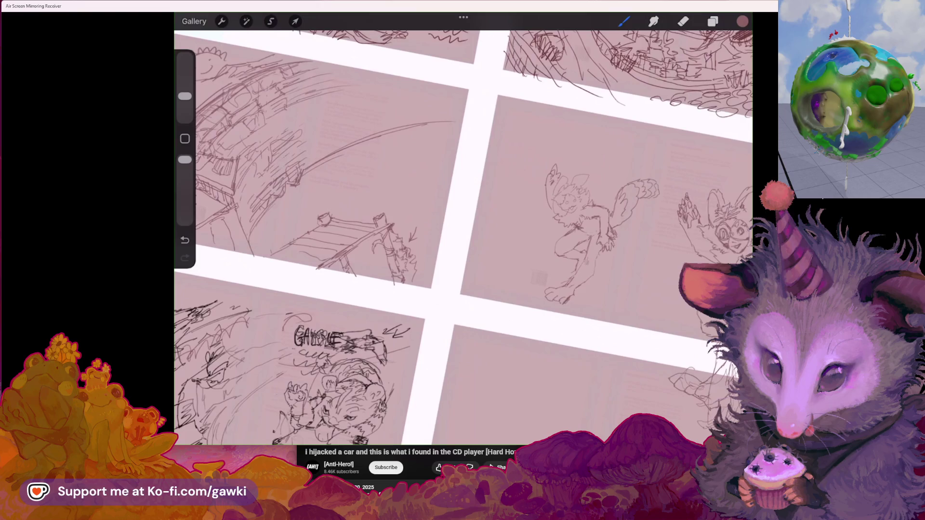
pyautogui.hscroll(2, 462, 237)
pyautogui.scroll(-5, 463, 236)
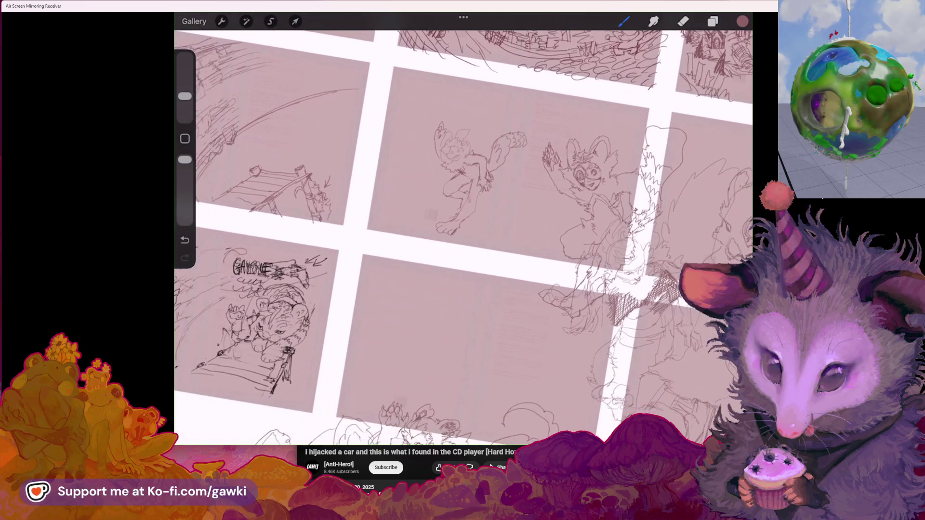
pyautogui.scroll(5, 463, 237)
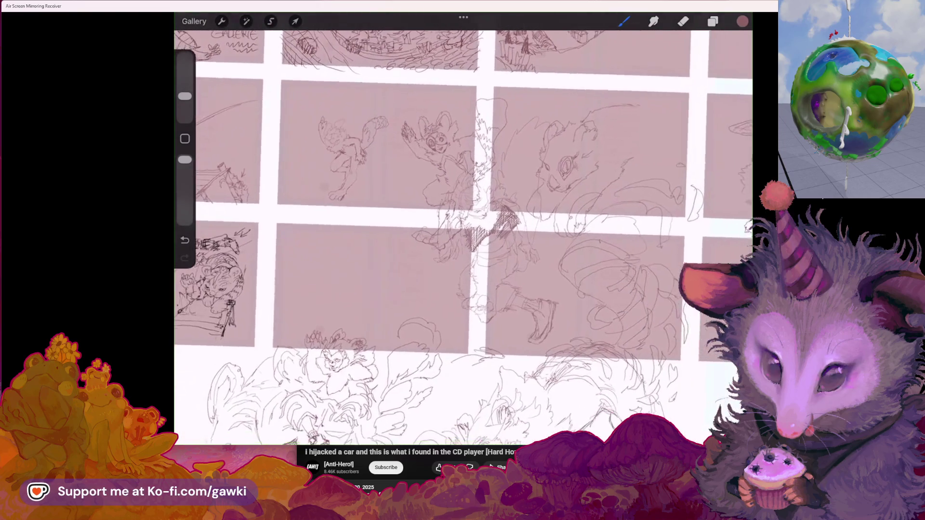
pyautogui.hscroll(-1, 463, 236)
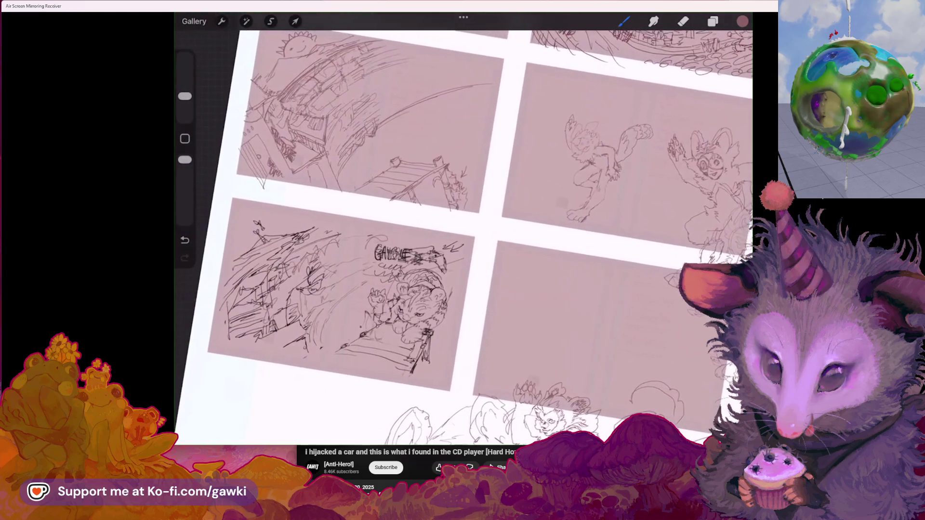
pyautogui.hscroll(1, 463, 237)
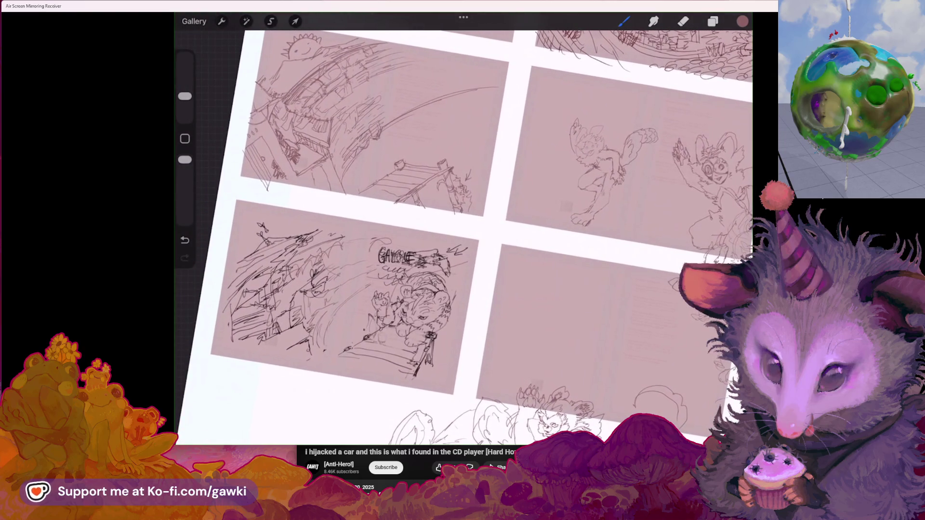
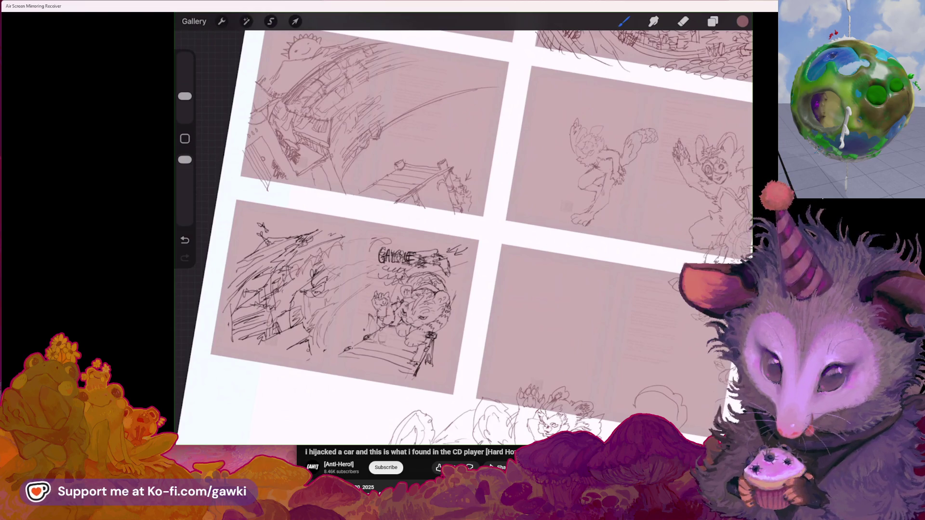
# Level the canvas and pan to bring the template text and storyboard sketches into view
pyautogui.moveTo(602, 159)
pyautogui.mouseDown()
pyautogui.moveTo(454, 145)
pyautogui.moveTo(231, 149)
pyautogui.mouseUp()
pyautogui.moveTo(632, 164)
pyautogui.mouseDown()
pyautogui.moveTo(528, 175)
pyautogui.moveTo(540, 182)
pyautogui.moveTo(453, 179)
pyautogui.moveTo(598, 87)
pyautogui.moveTo(619, 101)
pyautogui.moveTo(650, 73)
pyautogui.mouseUp()
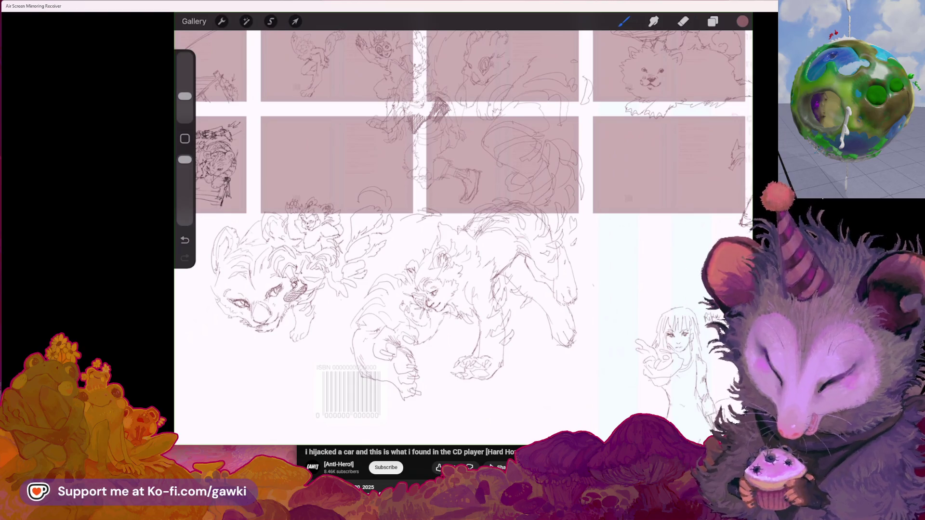
pyautogui.scroll(5, 462, 236)
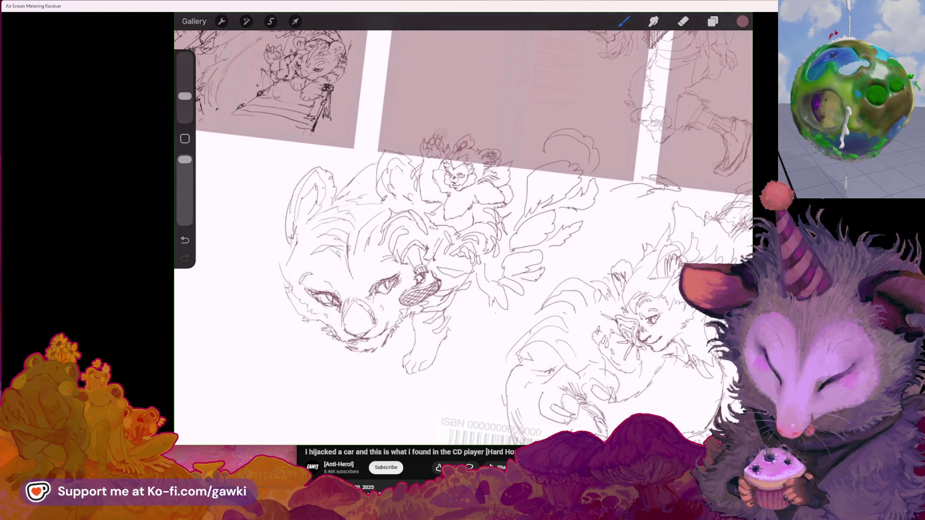
pyautogui.scroll(2, 463, 236)
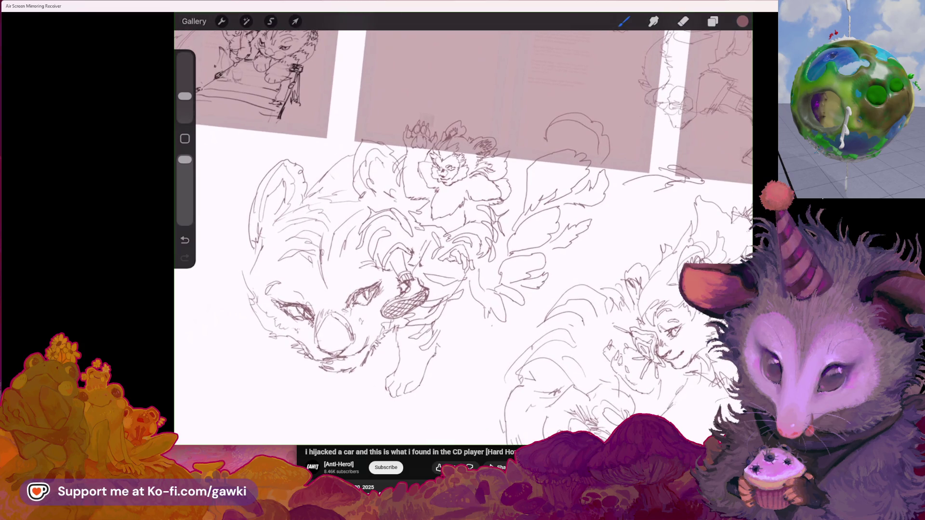
pyautogui.scroll(-3, 463, 236)
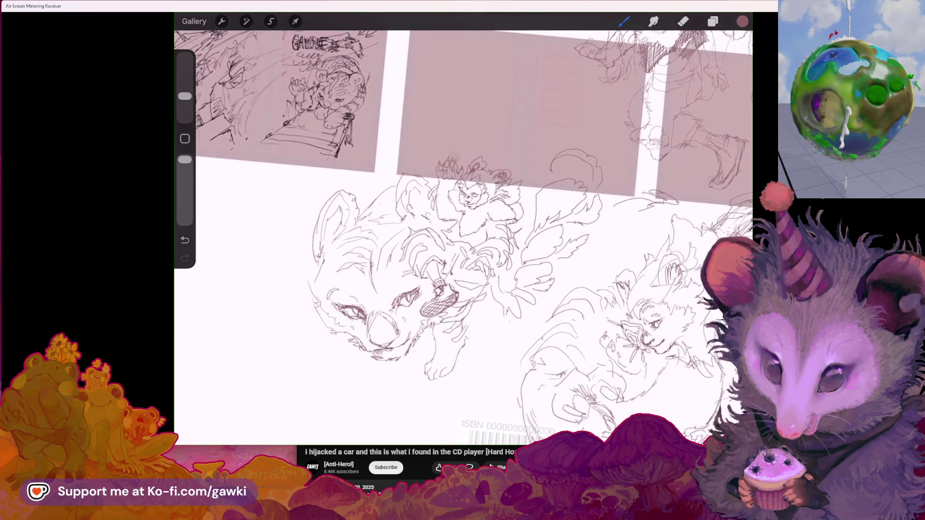
pyautogui.scroll(4, 463, 236)
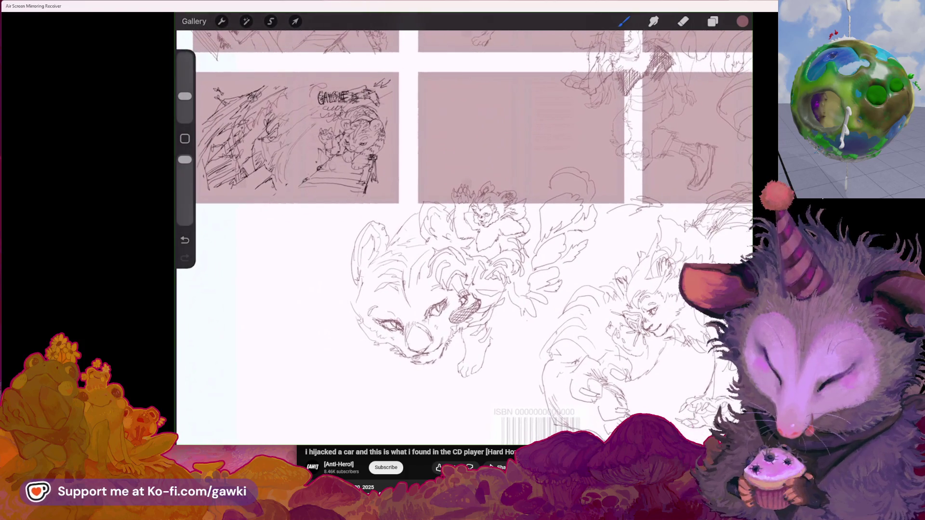
pyautogui.scroll(4, 463, 236)
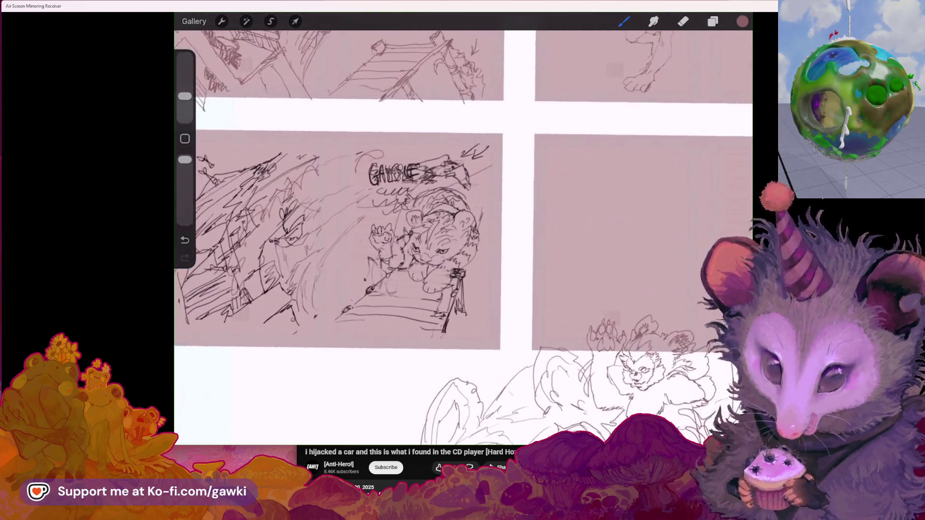
pyautogui.scroll(-4, 462, 237)
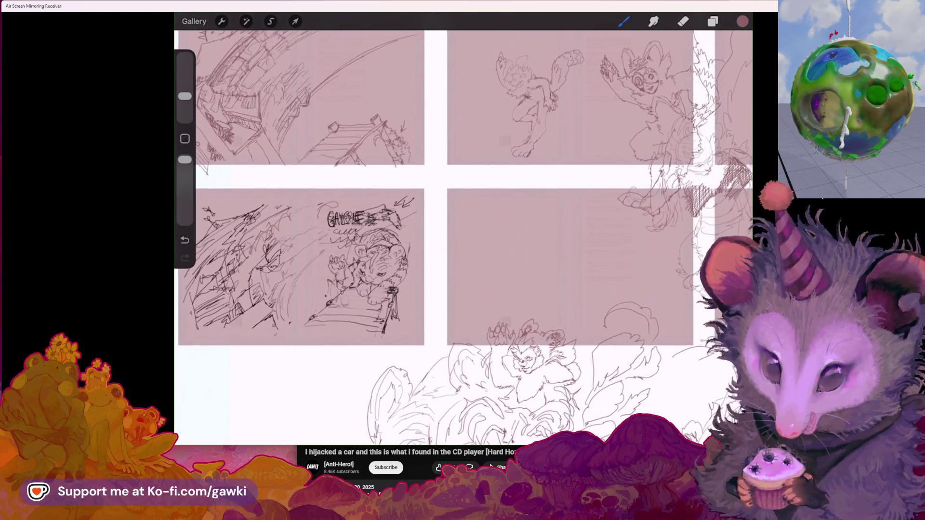
pyautogui.scroll(5, 463, 236)
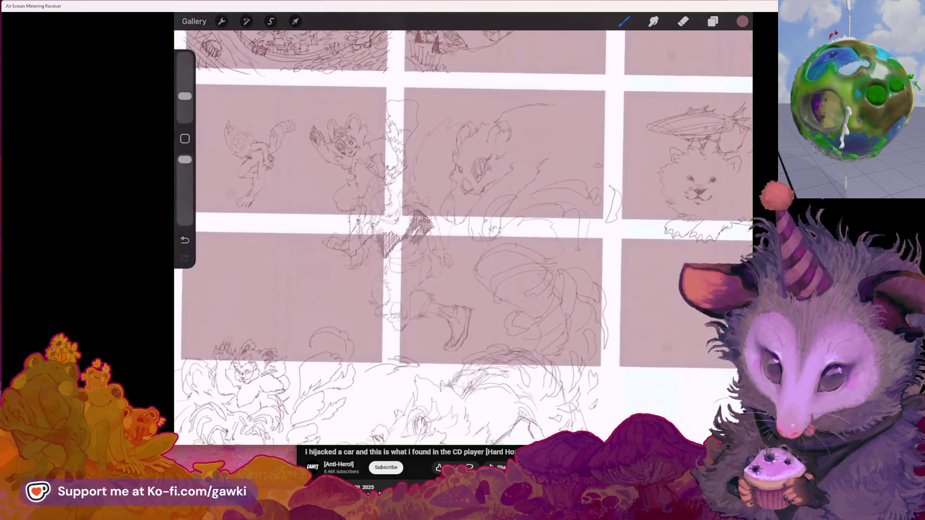
pyautogui.hscroll(3, 463, 237)
pyautogui.hscroll(5, 462, 236)
pyautogui.hscroll(-5, 463, 236)
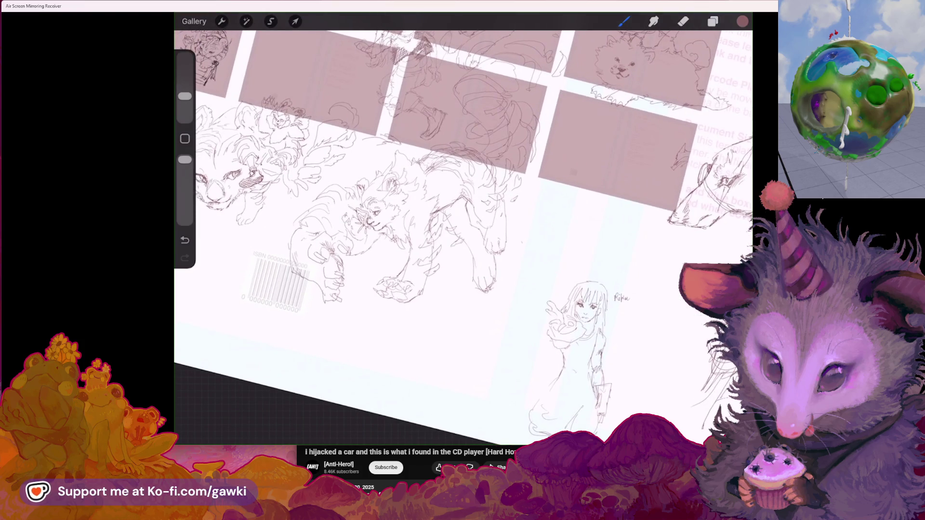
pyautogui.scroll(3, 463, 236)
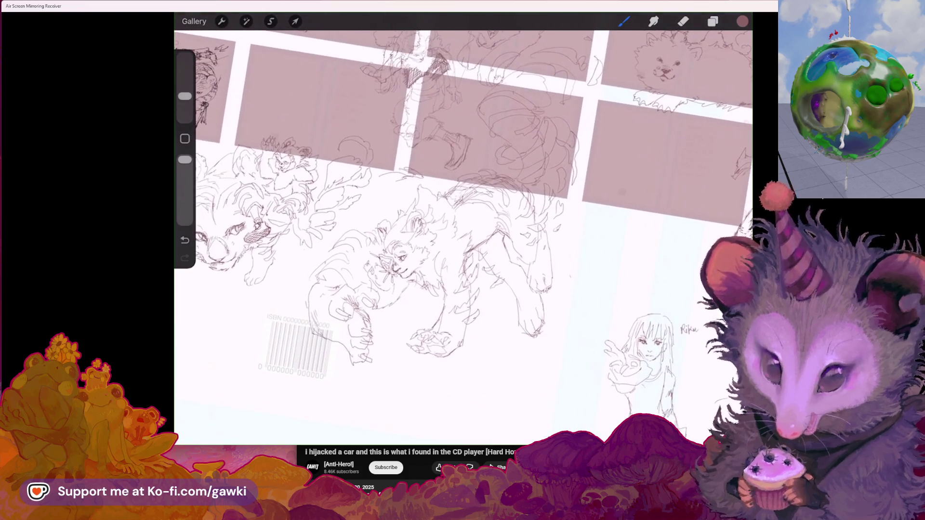
pyautogui.hscroll(-3, 462, 236)
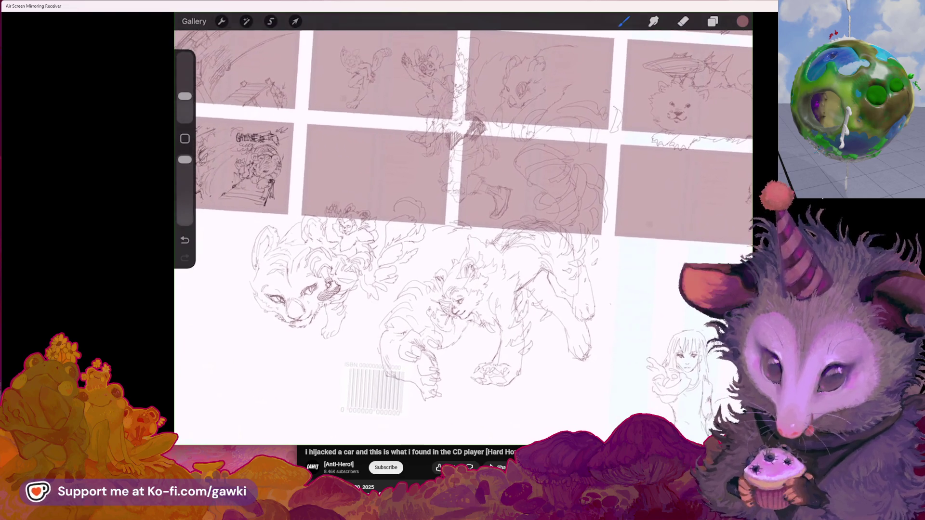
# Open the Layers panel to check the layer list, then close it
pyautogui.click(713, 21)
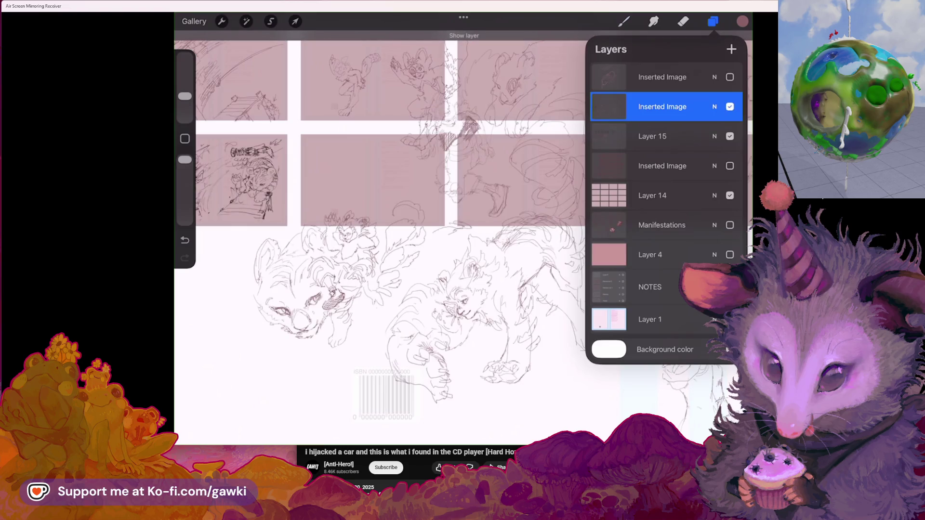
pyautogui.scroll(-3, 462, 236)
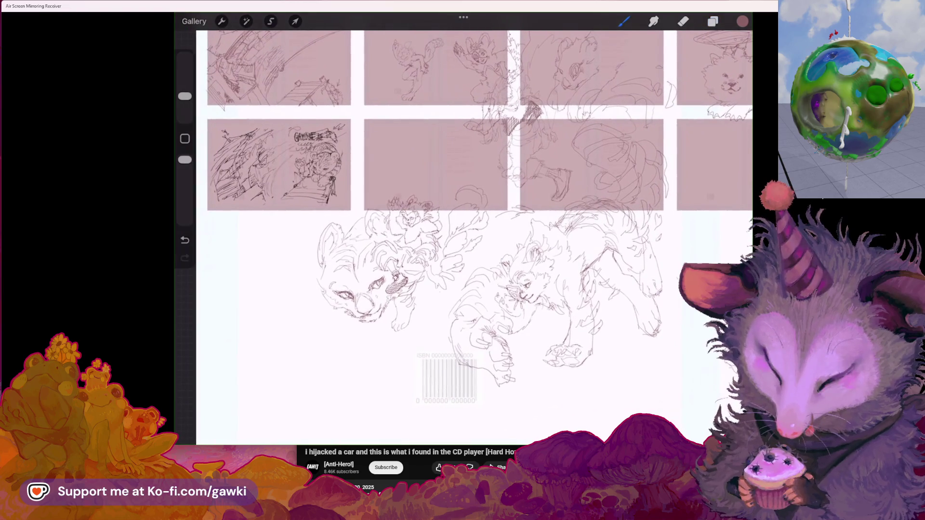
pyautogui.scroll(2, 463, 236)
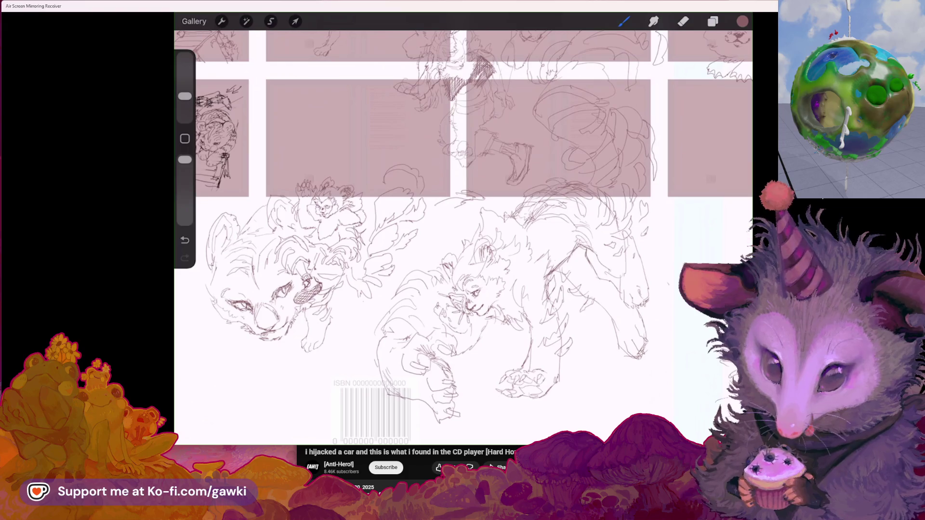
pyautogui.scroll(1, 463, 236)
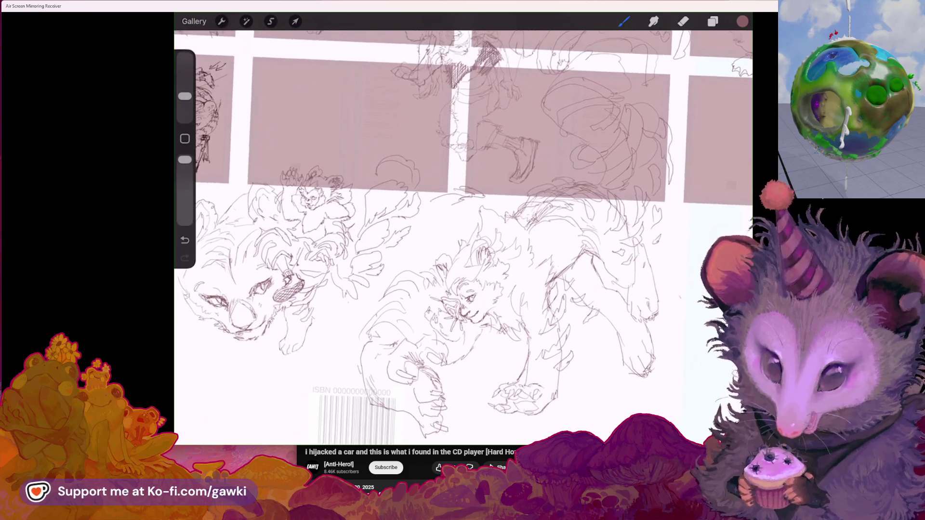
# Draw a small pencil X just below the prowling creature sketch
pyautogui.moveTo(465, 308)
pyautogui.mouseDown()
pyautogui.moveTo(482, 328)
pyautogui.moveTo(491, 259)
pyautogui.moveTo(424, 217)
pyautogui.moveTo(400, 231)
pyautogui.mouseUp()
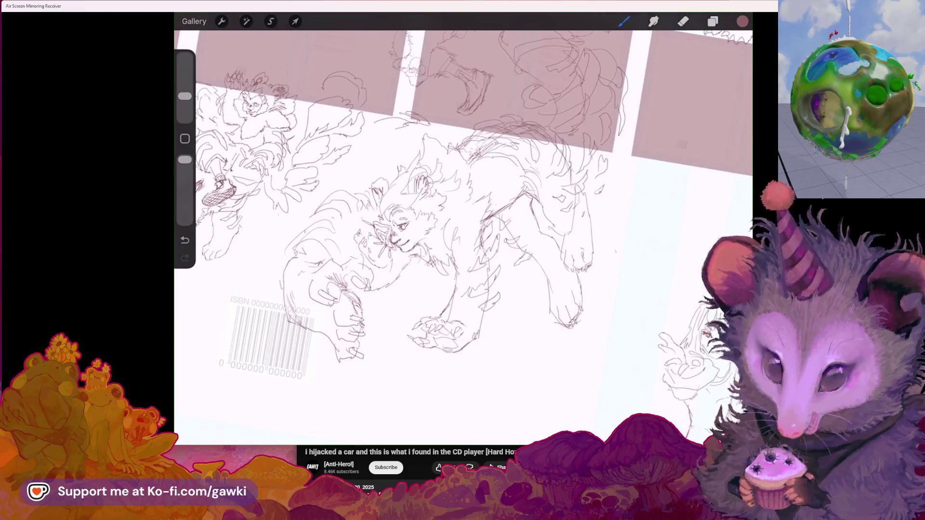
pyautogui.moveTo(533, 366); pyautogui.dragTo(501, 391)
pyautogui.moveTo(497, 363); pyautogui.dragTo(534, 370)
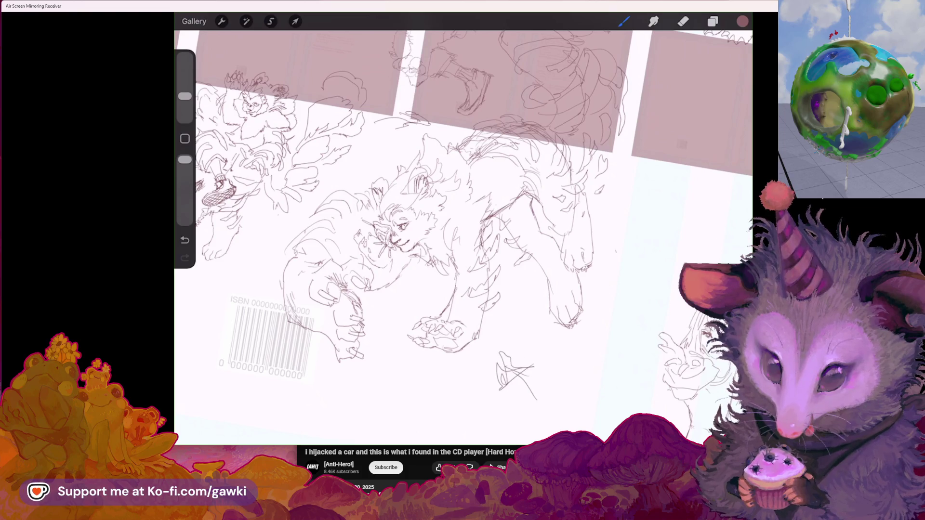
# Look over the canvas, then bring the browser window to the front
pyautogui.scroll(-3, 463, 236)
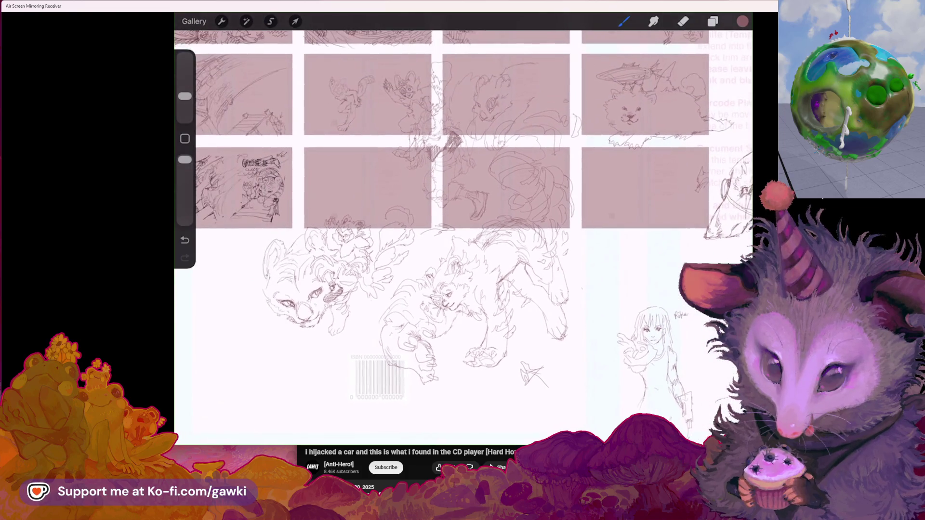
pyautogui.scroll(3, 462, 236)
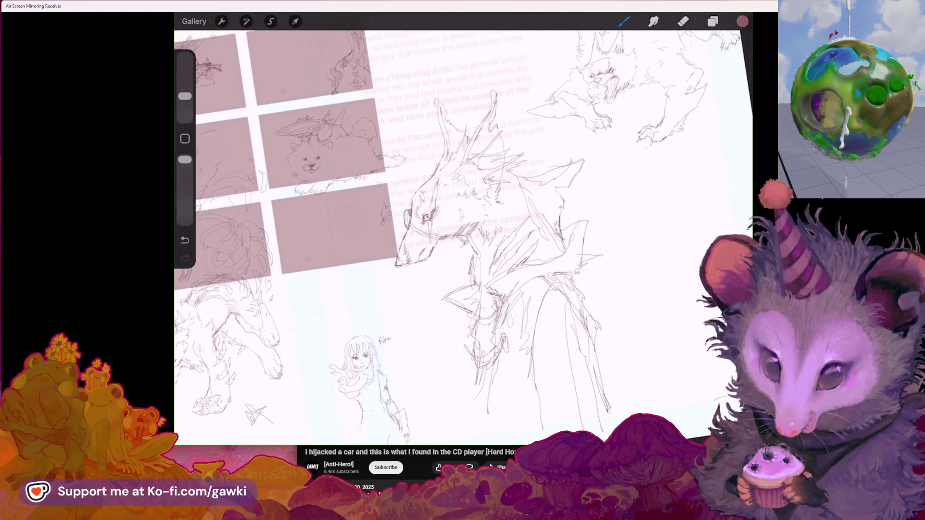
pyautogui.scroll(-3, 463, 229)
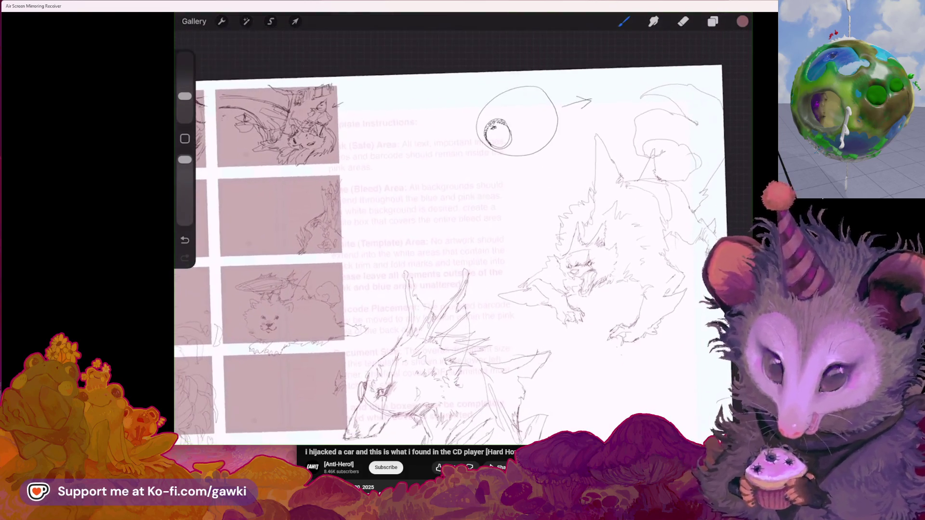
pyautogui.scroll(-2, 463, 217)
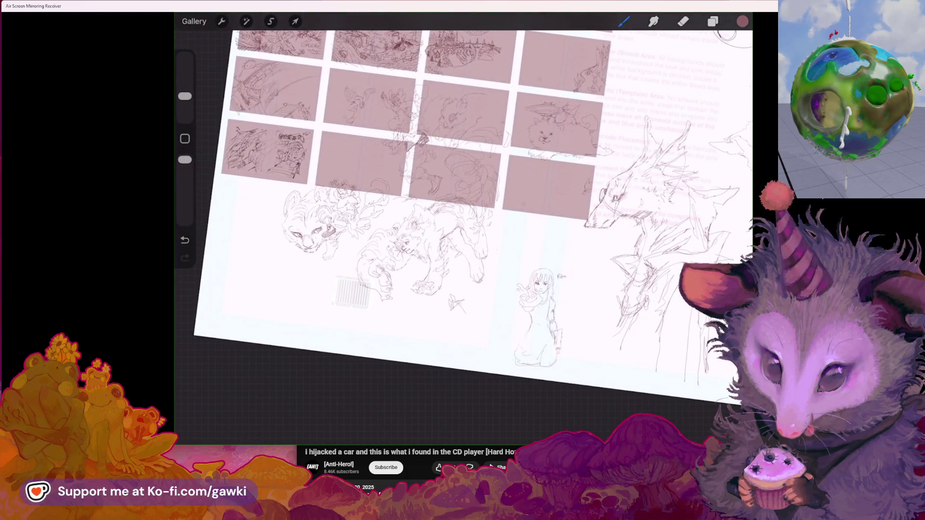
pyautogui.scroll(5, 463, 229)
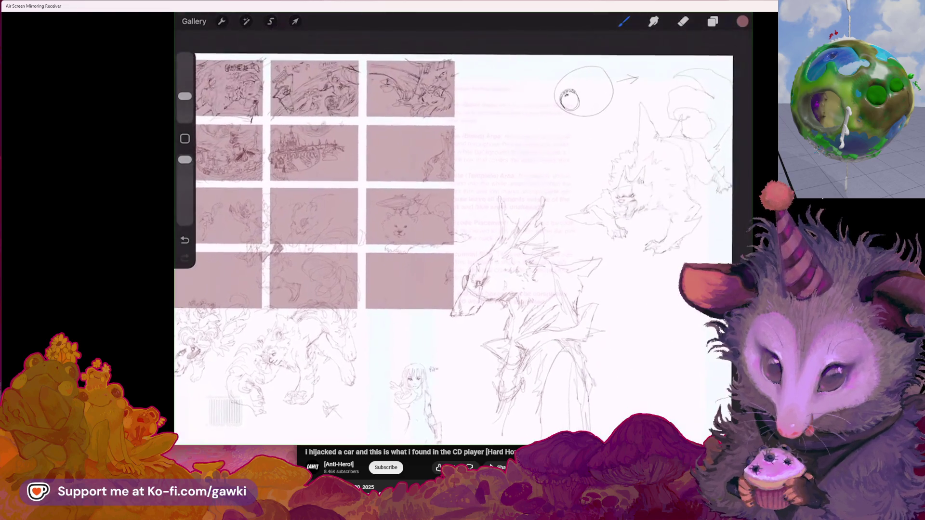
pyautogui.scroll(3, 463, 232)
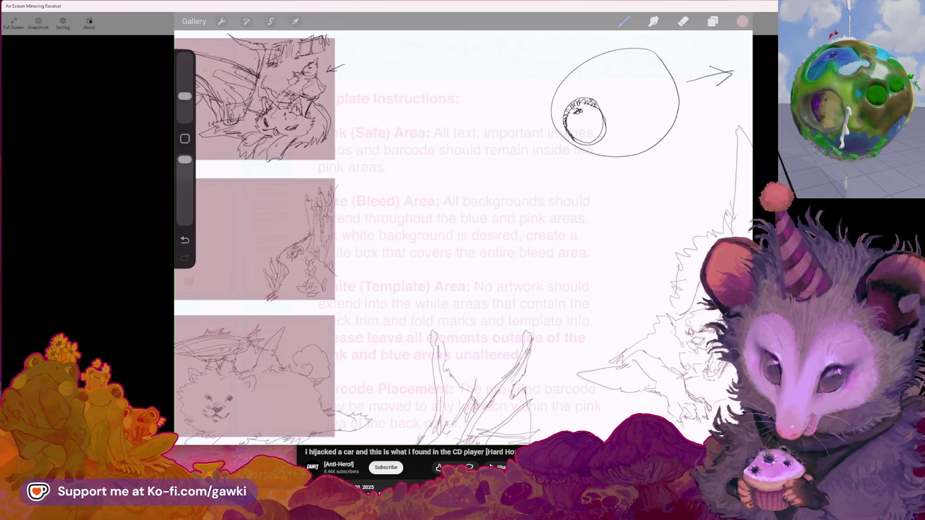
pyautogui.hotkey('alt', 'Tab')
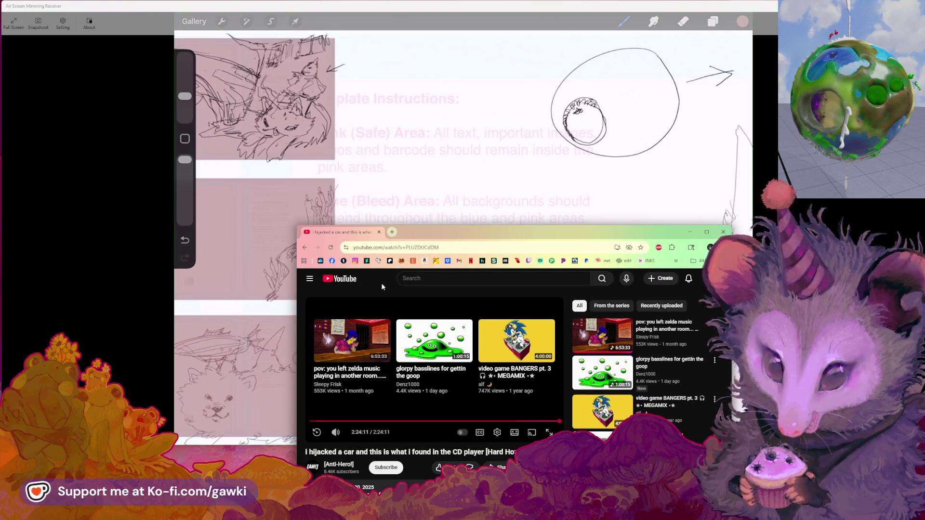
# Open a new tab, start an 'ant bir' search, then return to the YouTube video tab
pyautogui.click(392, 232)
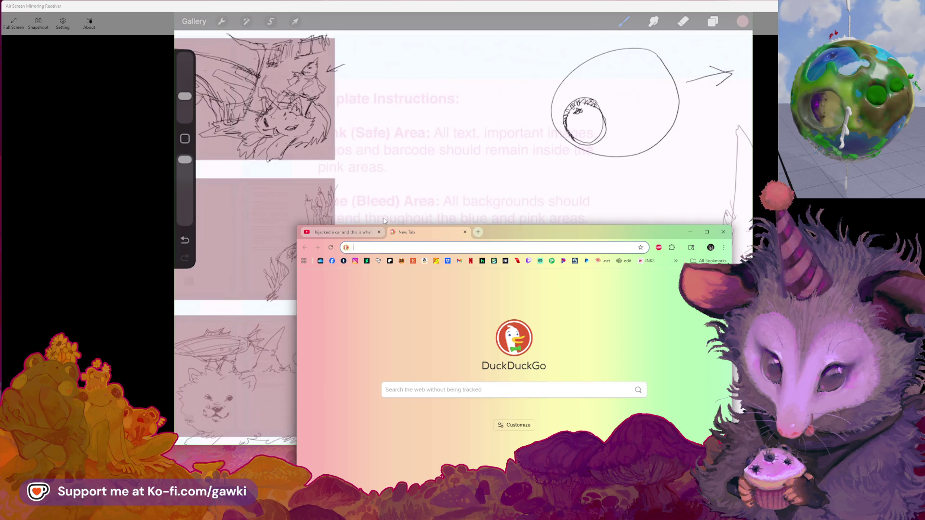
pyautogui.write('ginqat')
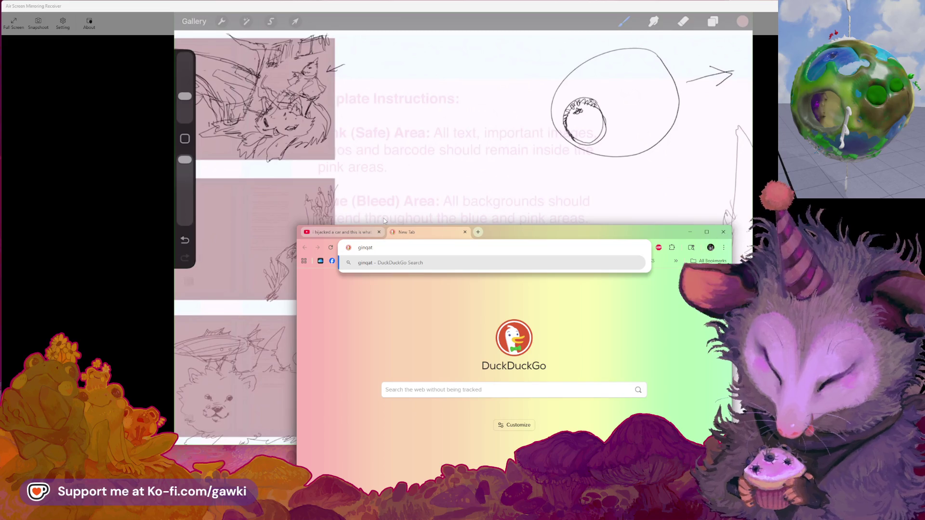
pyautogui.press('BackSpace')
pyautogui.press('BackSpace')
pyautogui.press('BackSpace')
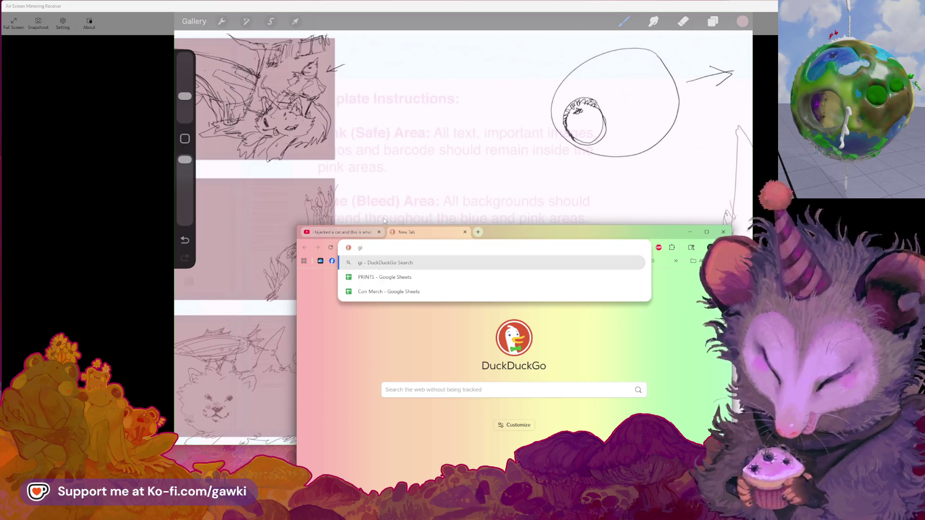
pyautogui.write('ant bir')
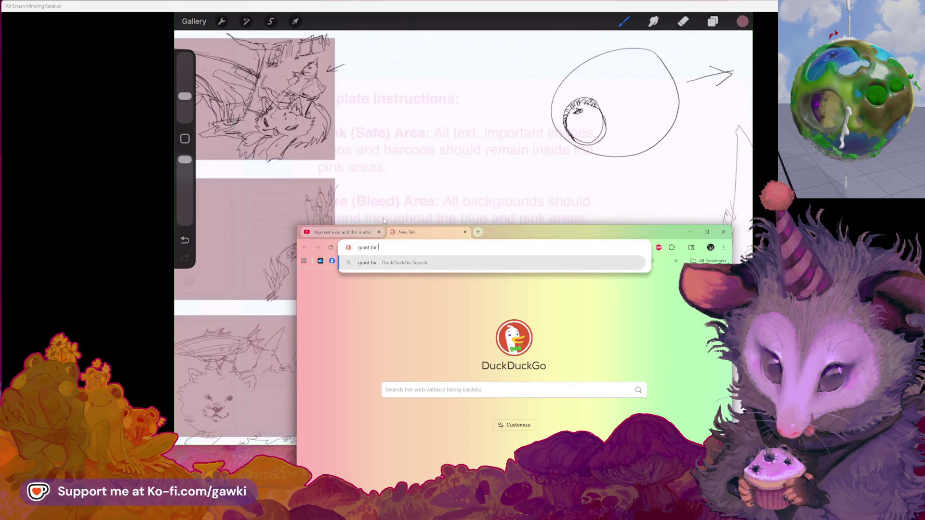
pyautogui.click(363, 235)
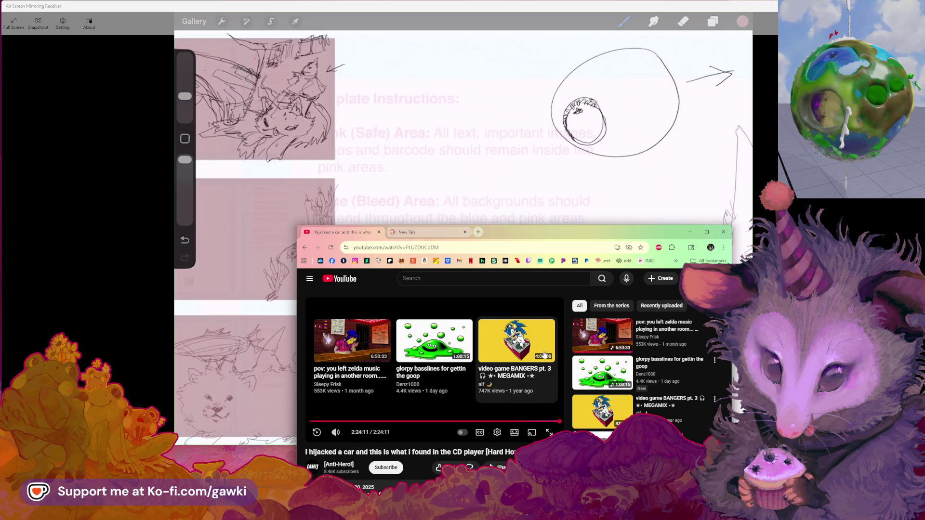
# Scroll the video description and skip the ad so the relaxing Zelda music video plays
pyautogui.scroll(-3, 545, 353)
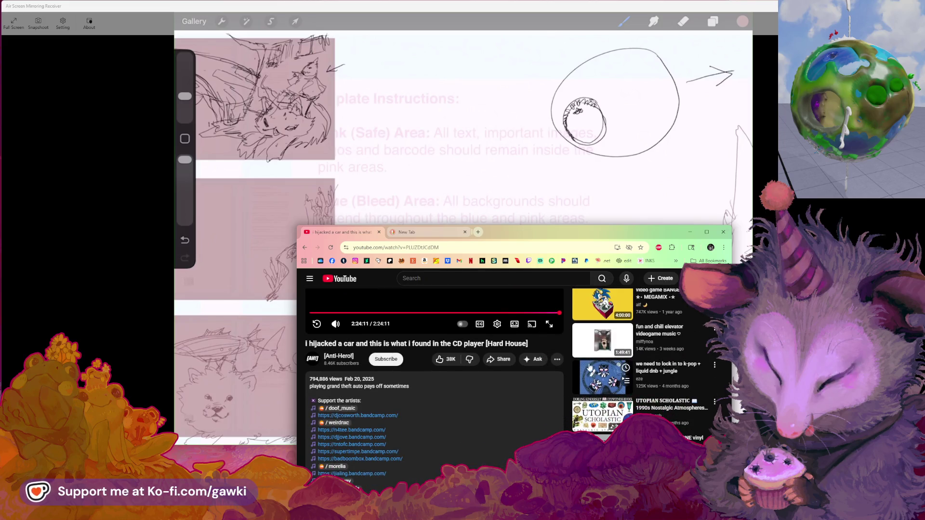
pyautogui.scroll(-3, 587, 367)
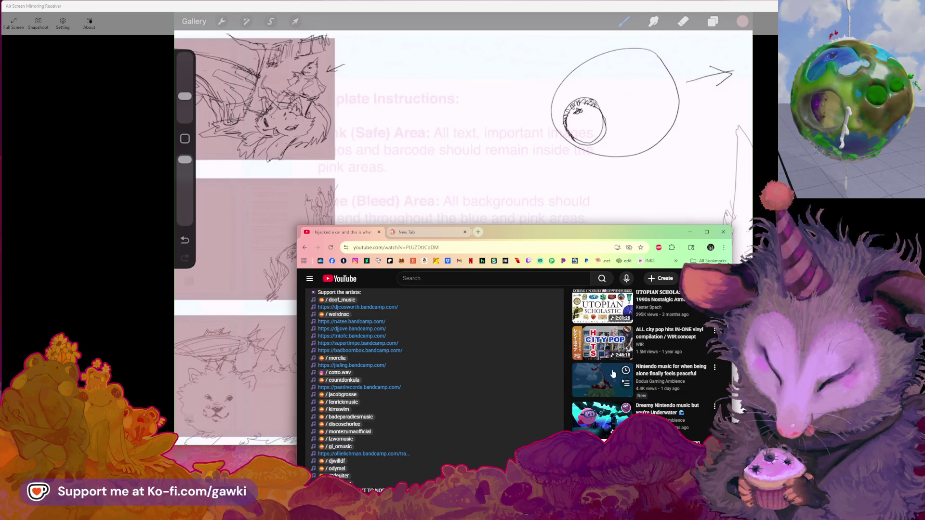
pyautogui.scroll(-2, 611, 342)
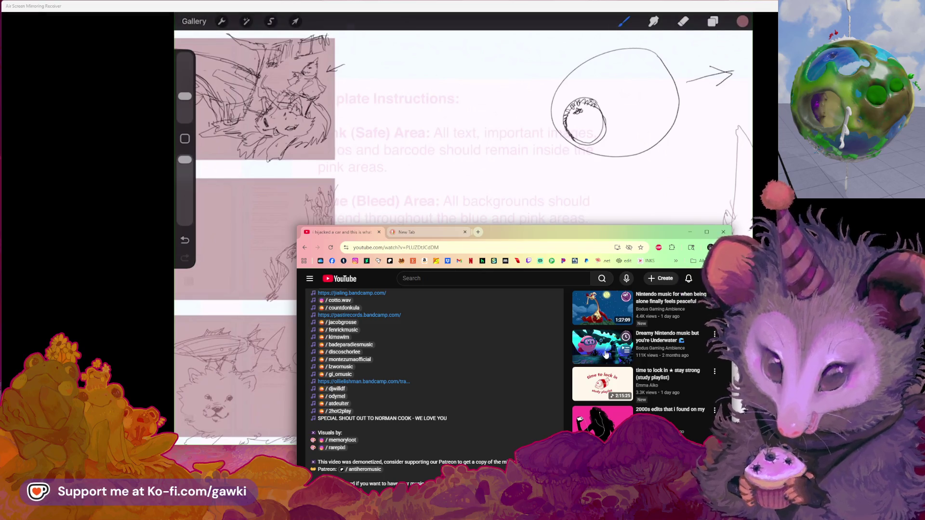
pyautogui.scroll(-3, 605, 354)
pyautogui.scroll(-1, 604, 354)
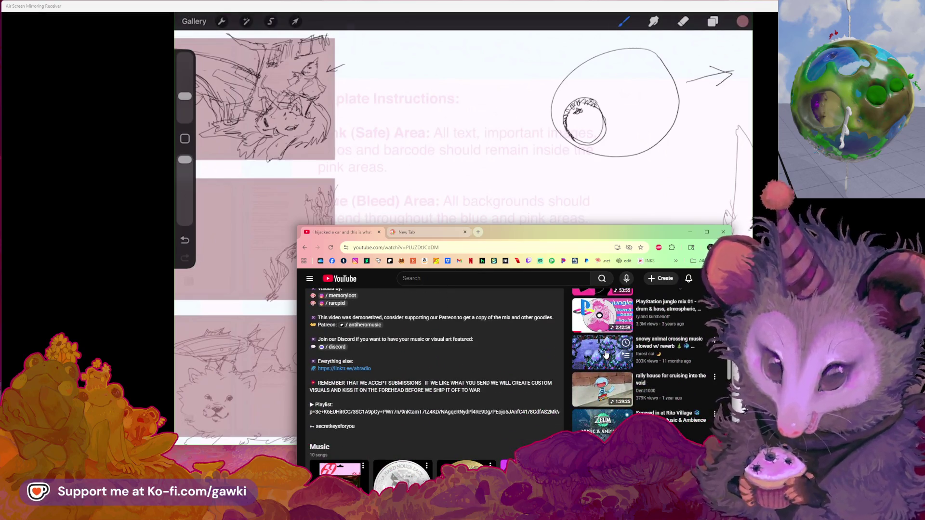
pyautogui.scroll(-1, 605, 354)
pyautogui.scroll(-1, 610, 371)
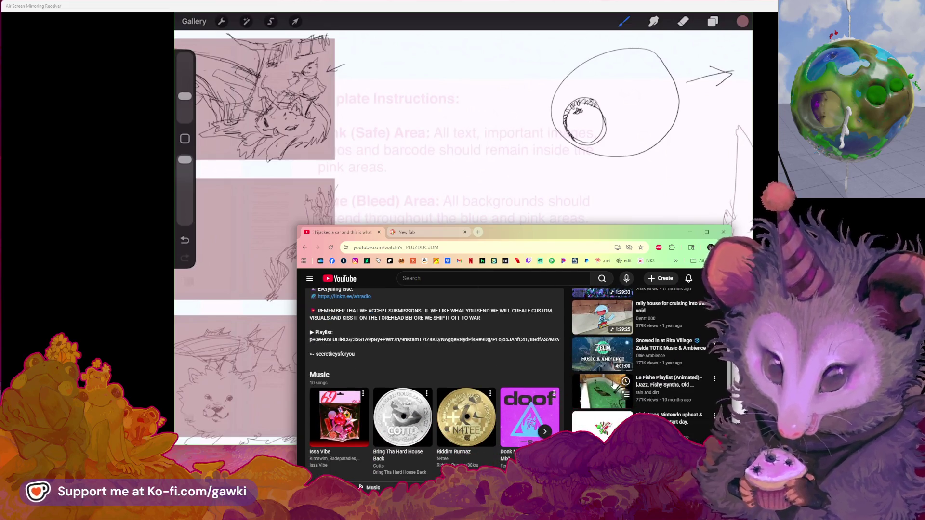
pyautogui.scroll(-1, 614, 384)
pyautogui.scroll(-1, 614, 388)
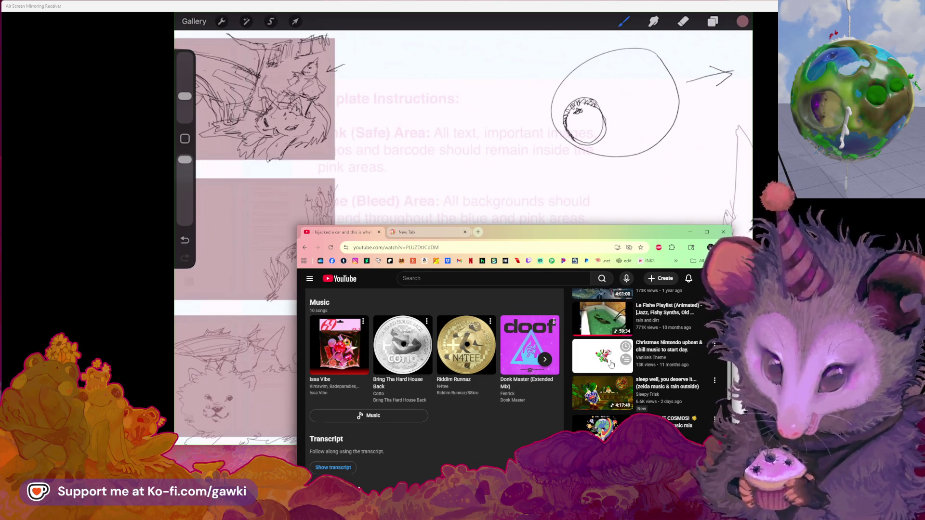
pyautogui.scroll(-1, 612, 376)
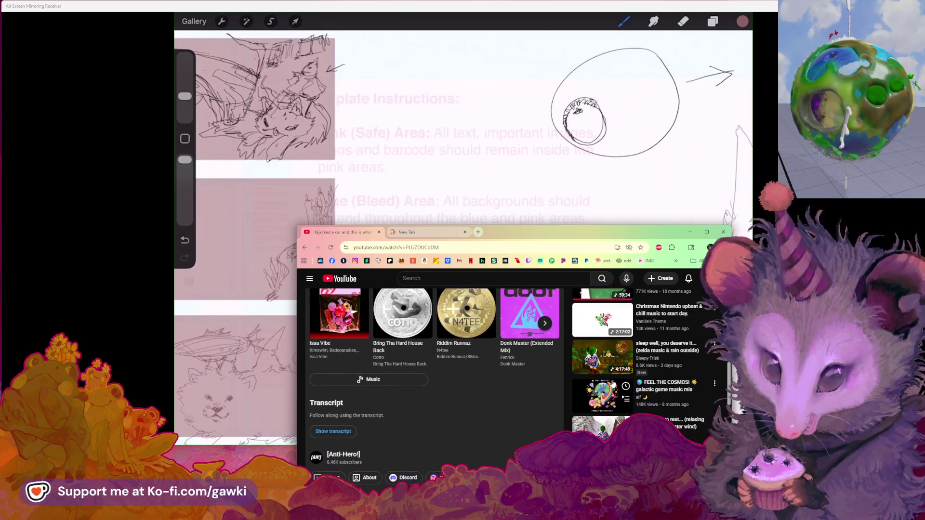
pyautogui.scroll(-1, 613, 384)
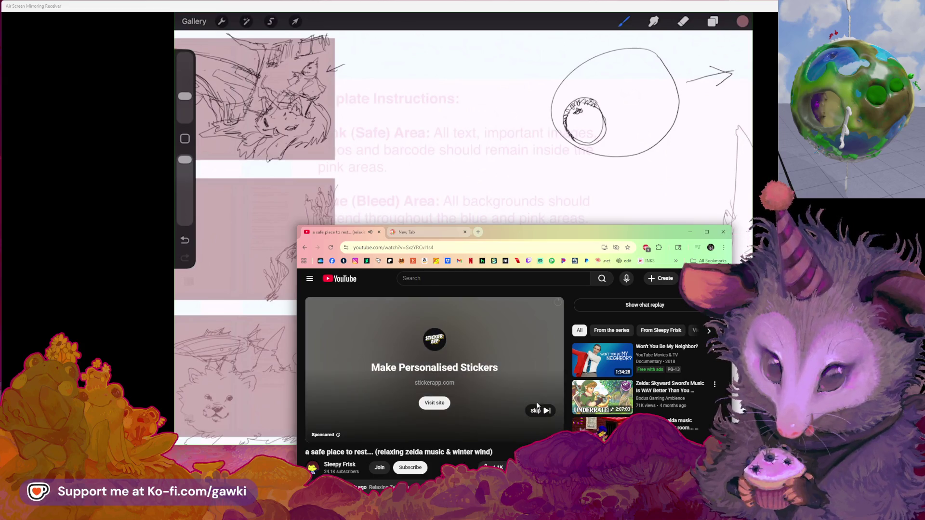
pyautogui.click(542, 413)
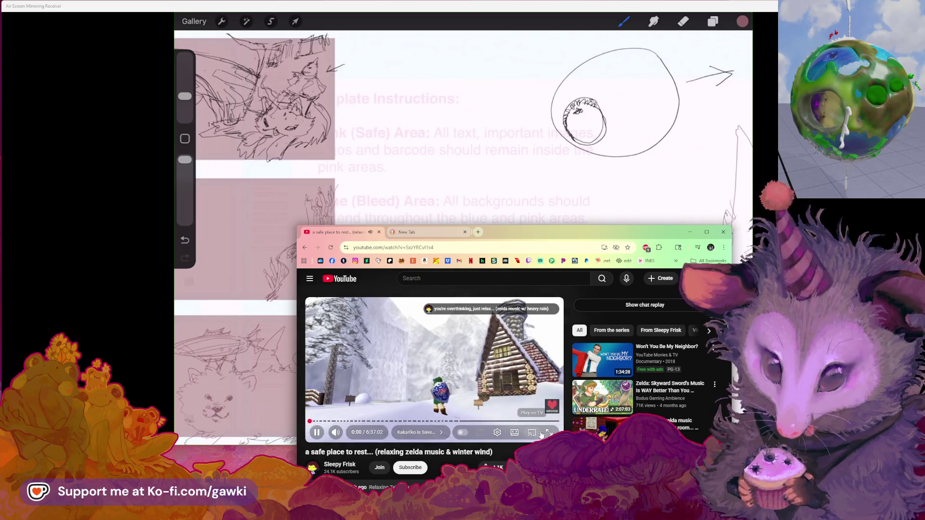
# Nudge the browser window, briefly show the Procreate canvas, then bring the browser back
pyautogui.moveTo(535, 238); pyautogui.dragTo(532, 240)
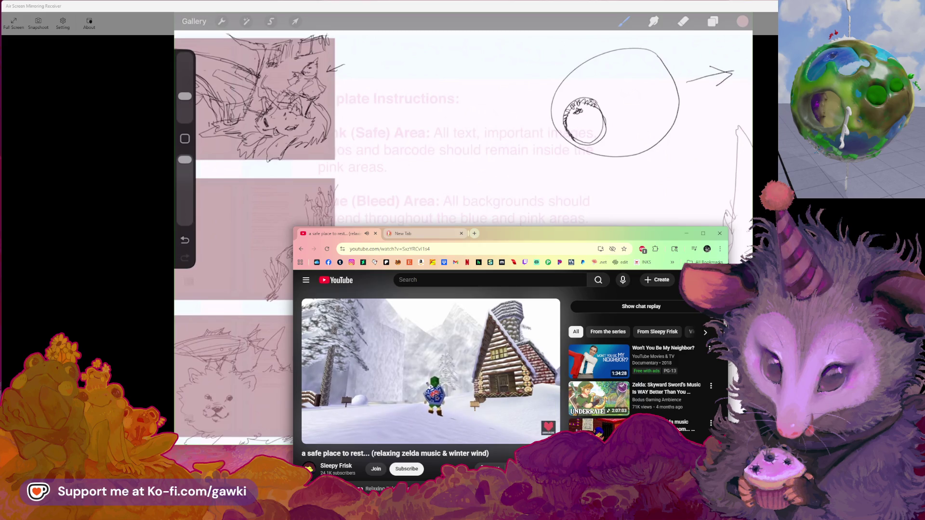
pyautogui.hotkey('alt', 'Tab')
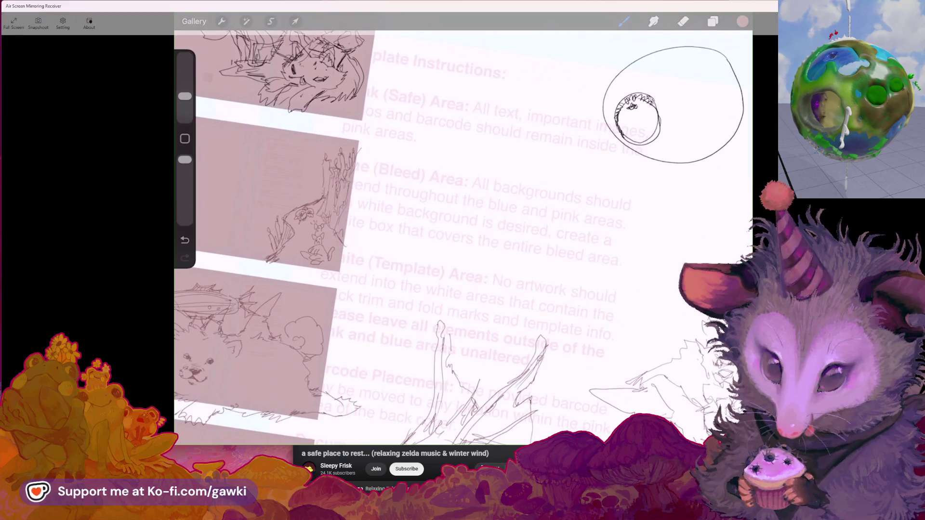
pyautogui.hotkey('alt', 'Tab')
# Search images for 'giant bird pokemon' in a new tab and enlarge the bird Pokémon army collage
pyautogui.hotkey('ctrl', 't')
pyautogui.write('giant bir')
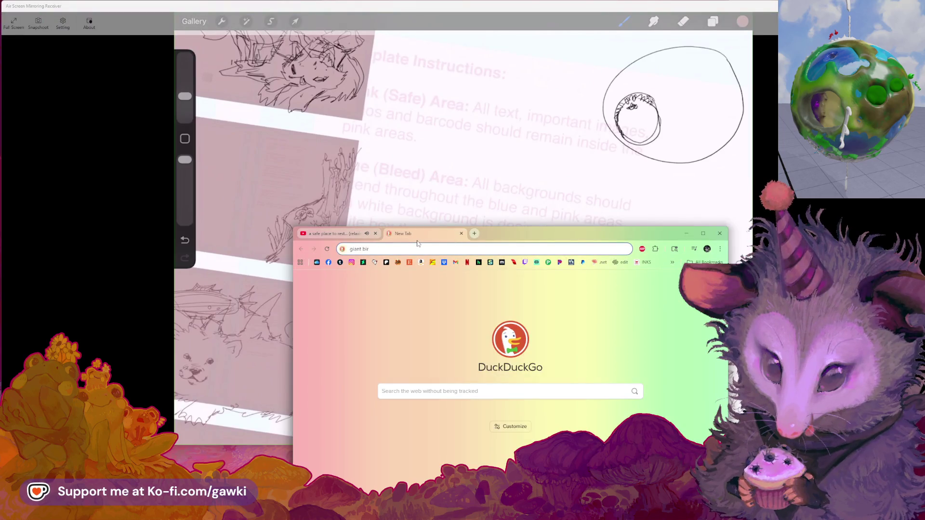
pyautogui.write('d')
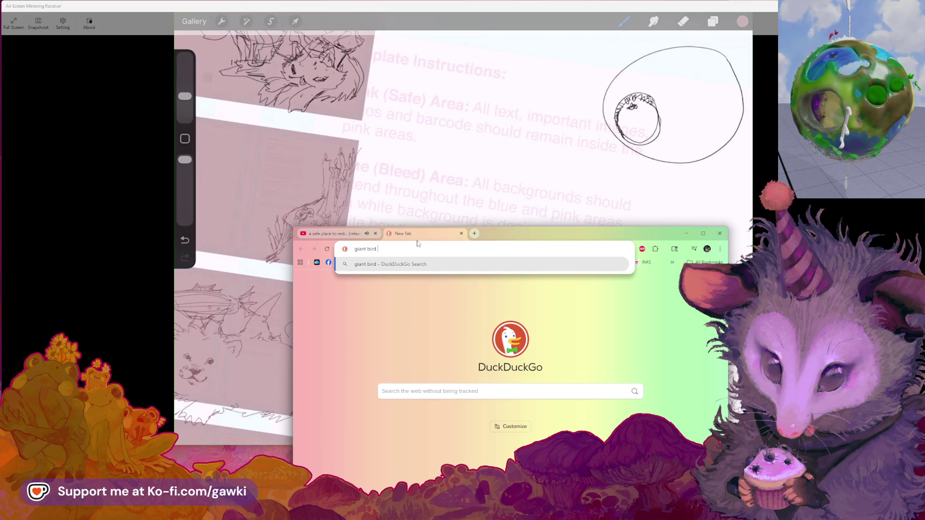
pyautogui.write(' pok')
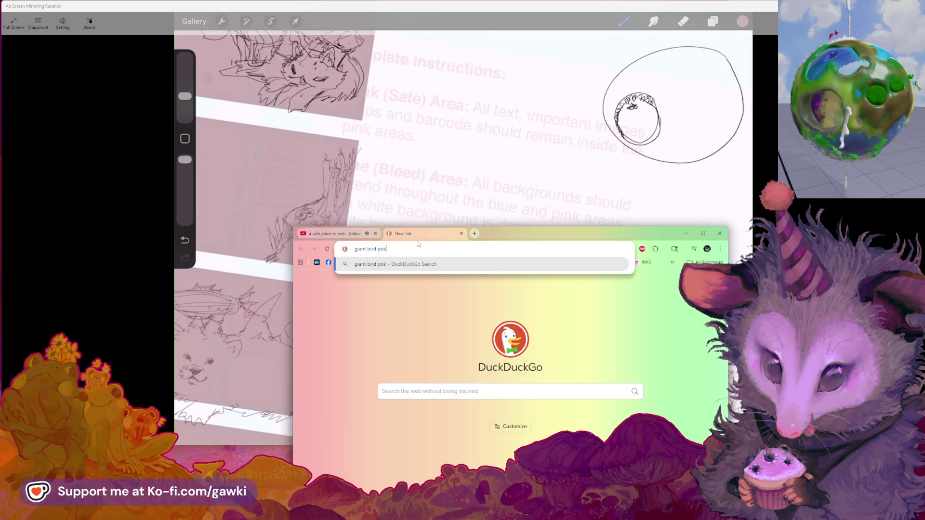
pyautogui.write('o')
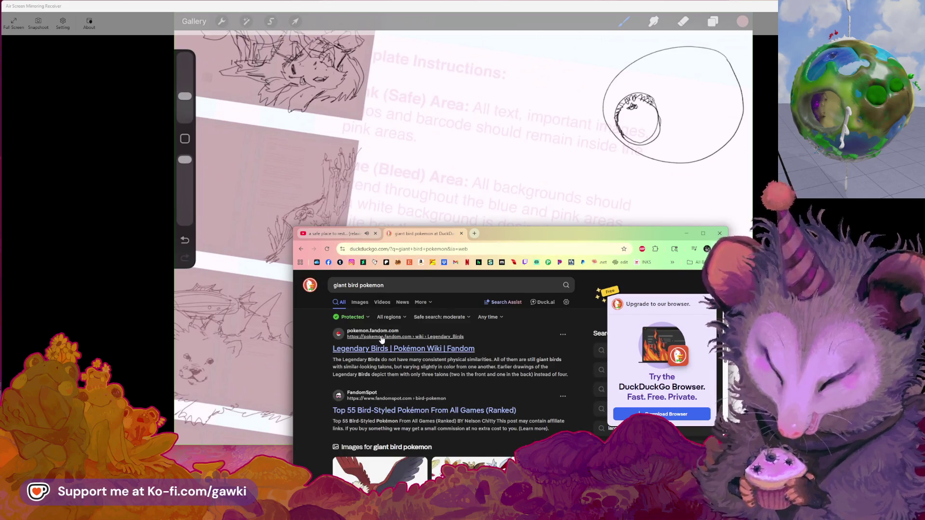
pyautogui.scroll(-2, 381, 341)
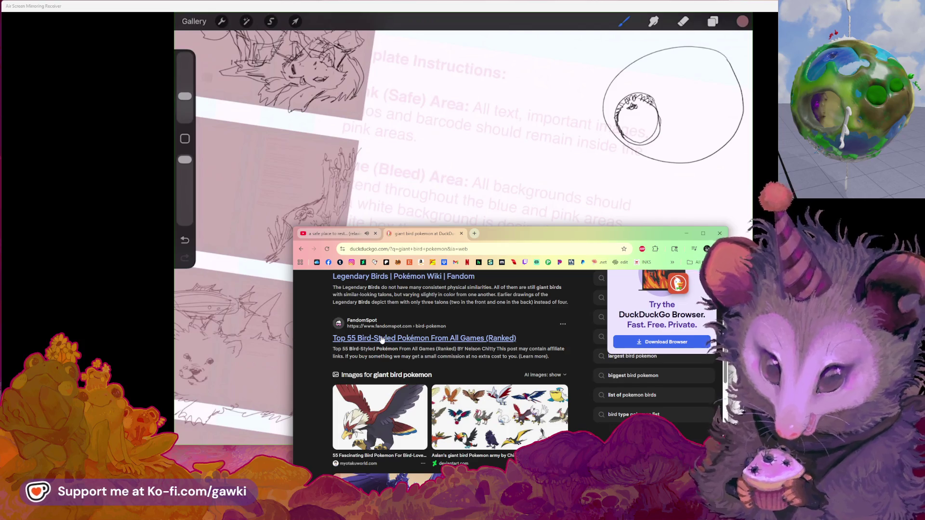
pyautogui.scroll(-2, 381, 340)
pyautogui.click(490, 339)
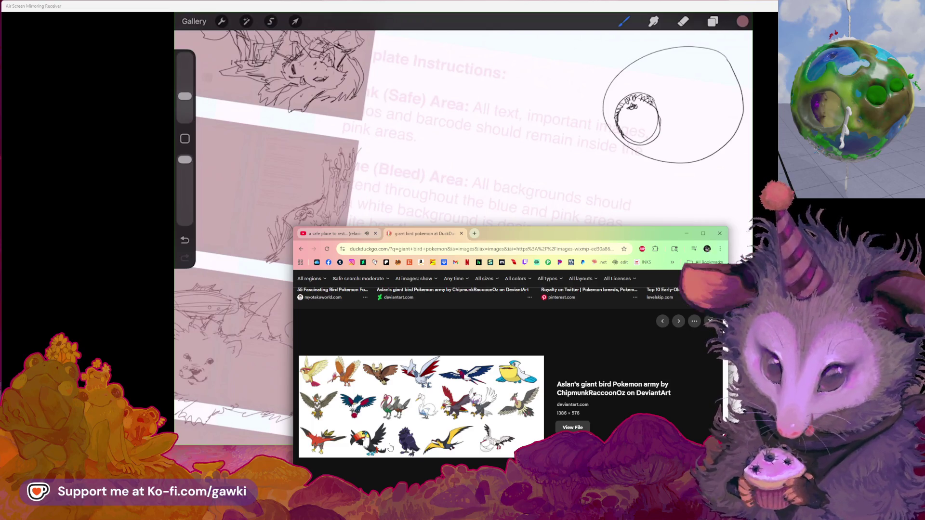
# Scroll the giant bird pokemon image results and enlarge a bird Pokémon collage
pyautogui.scroll(-5, 390, 447)
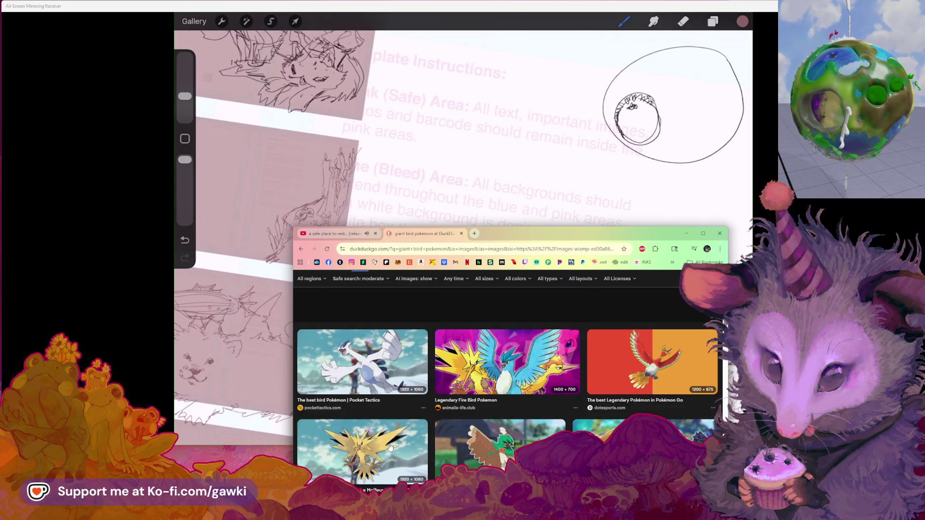
pyautogui.scroll(-1, 390, 447)
pyautogui.scroll(-3, 390, 448)
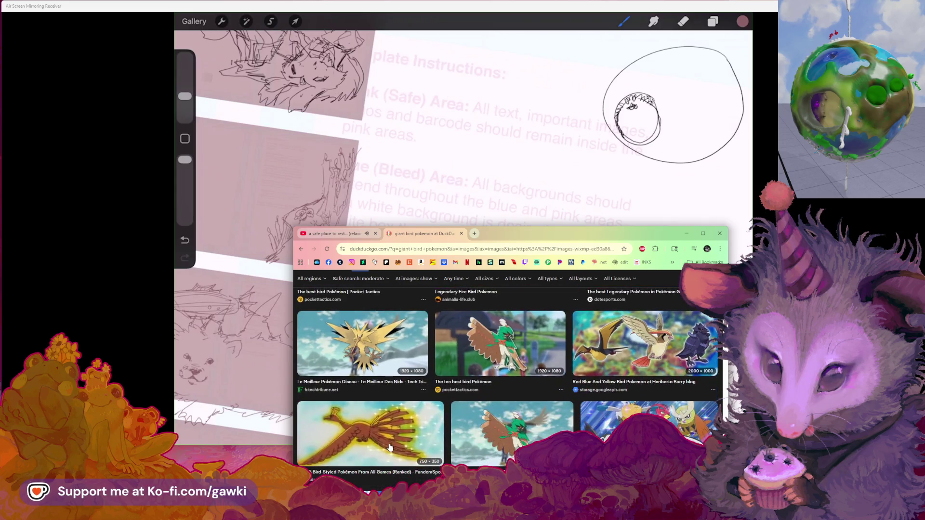
pyautogui.scroll(-5, 392, 447)
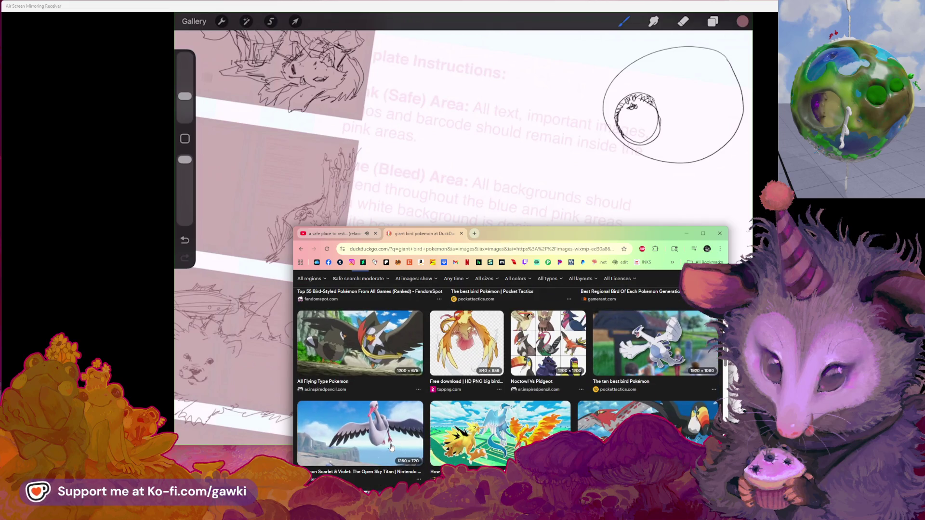
pyautogui.scroll(-4, 391, 447)
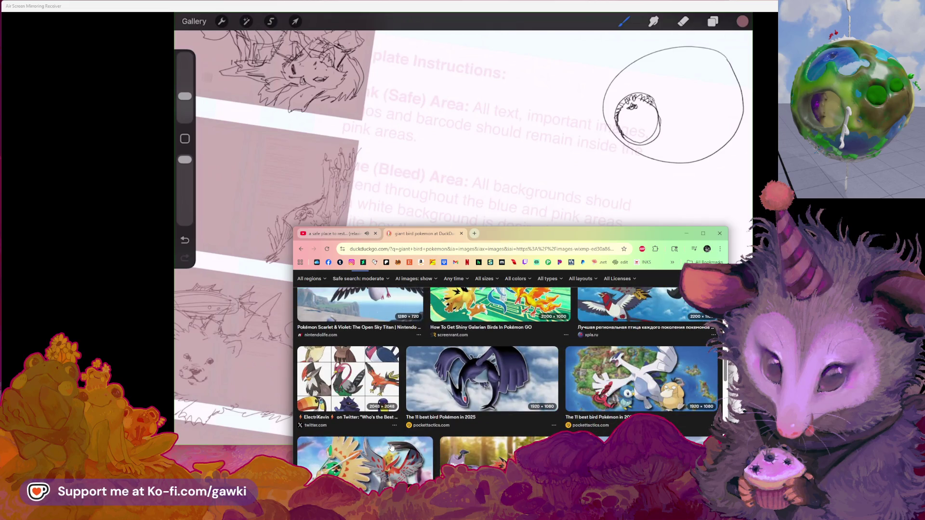
pyautogui.scroll(-3, 391, 448)
pyautogui.scroll(3, 391, 447)
pyautogui.scroll(-3, 392, 447)
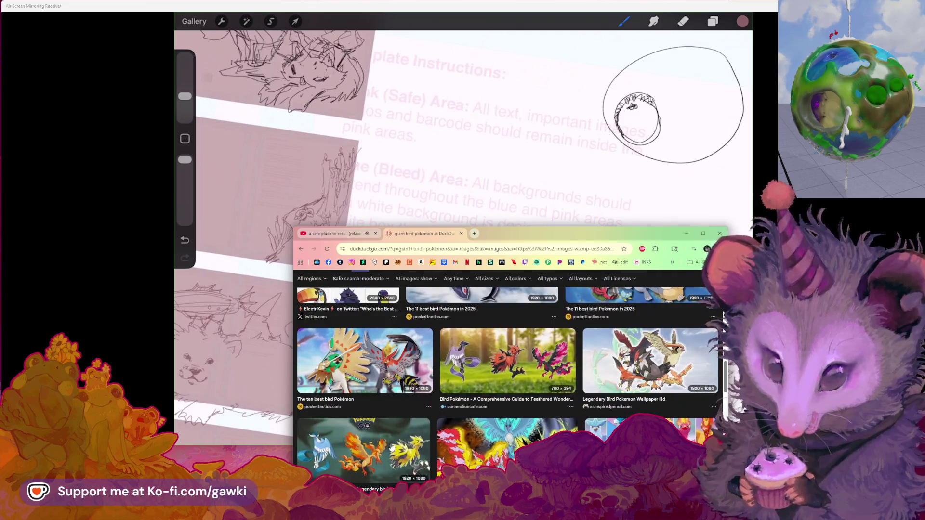
pyautogui.scroll(-3, 391, 447)
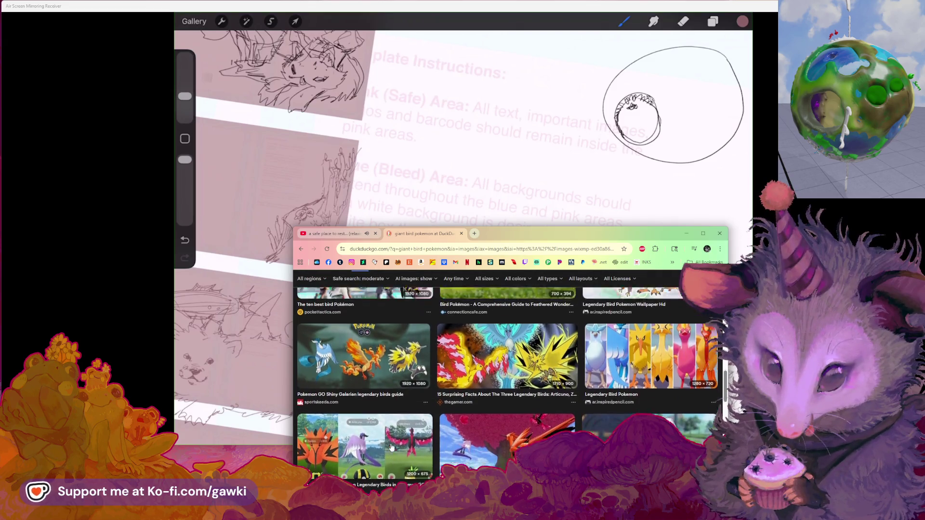
pyautogui.scroll(-4, 391, 448)
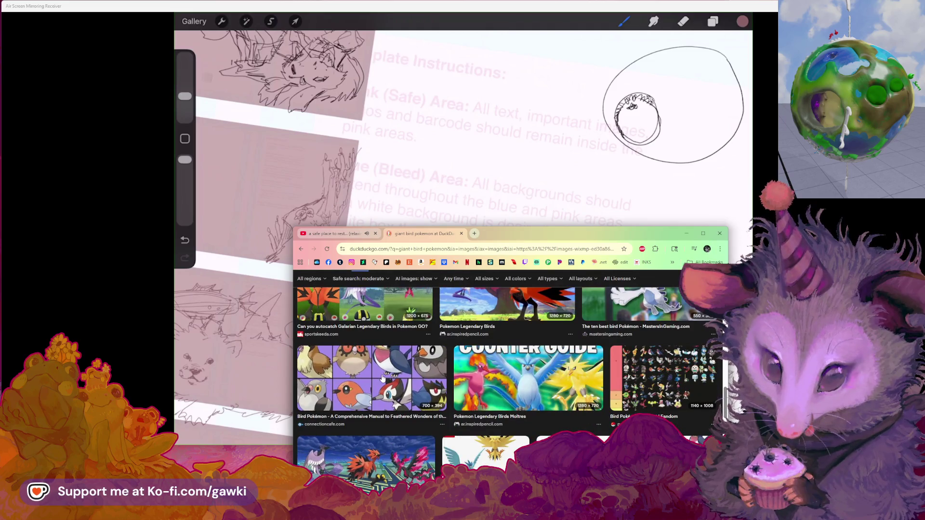
pyautogui.click(383, 378)
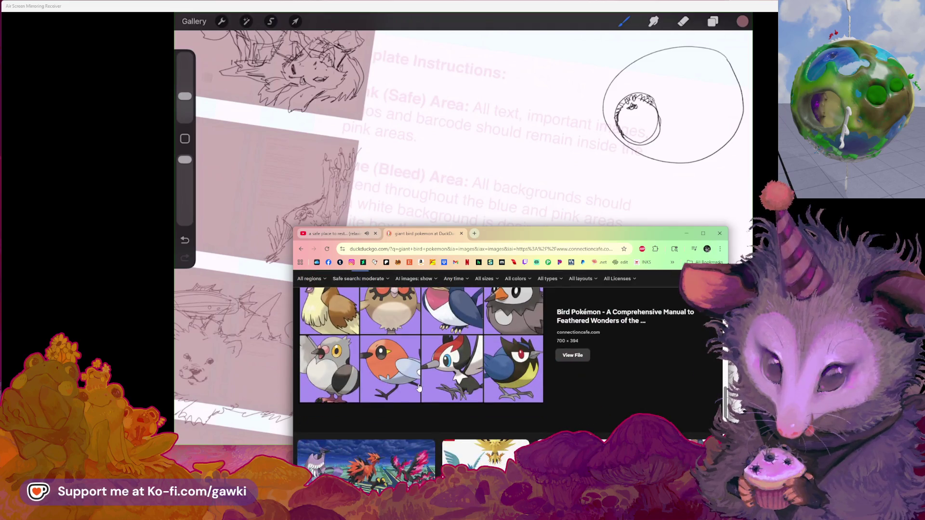
# Scroll further and enlarge the legendary bird tier list image
pyautogui.scroll(-2, 418, 384)
pyautogui.scroll(-1, 419, 389)
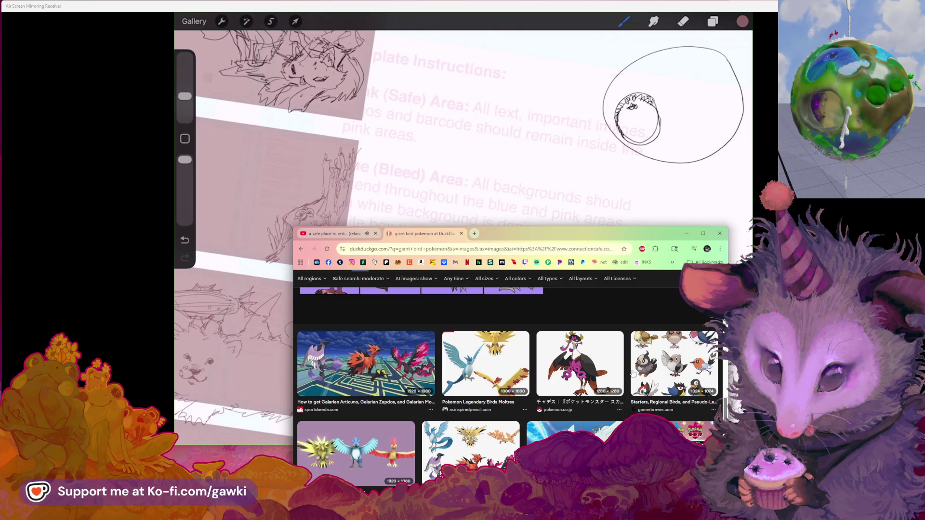
pyautogui.scroll(-5, 609, 404)
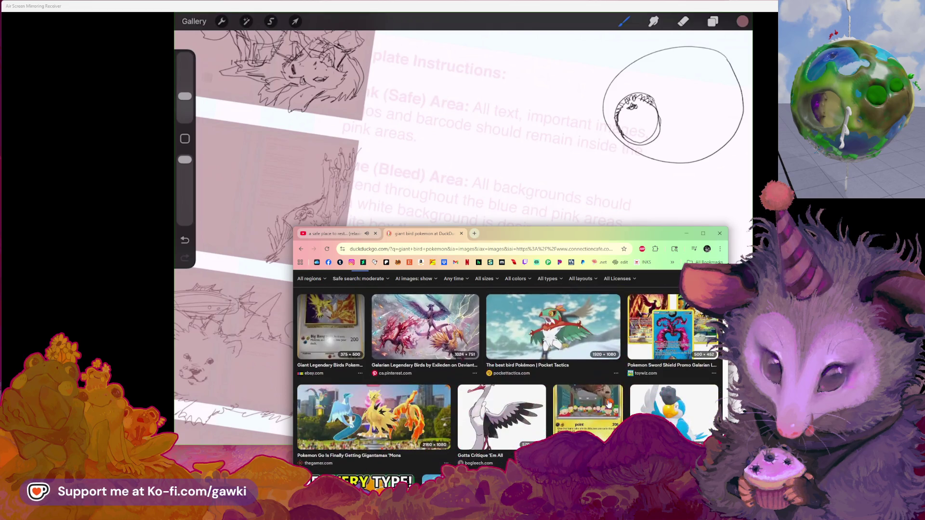
pyautogui.scroll(-3, 610, 403)
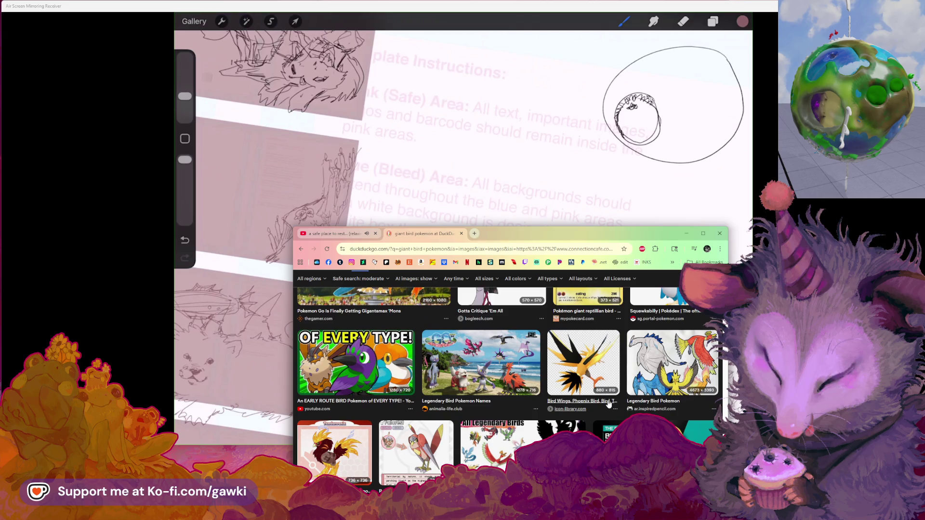
pyautogui.scroll(-1, 610, 404)
pyautogui.scroll(-3, 598, 401)
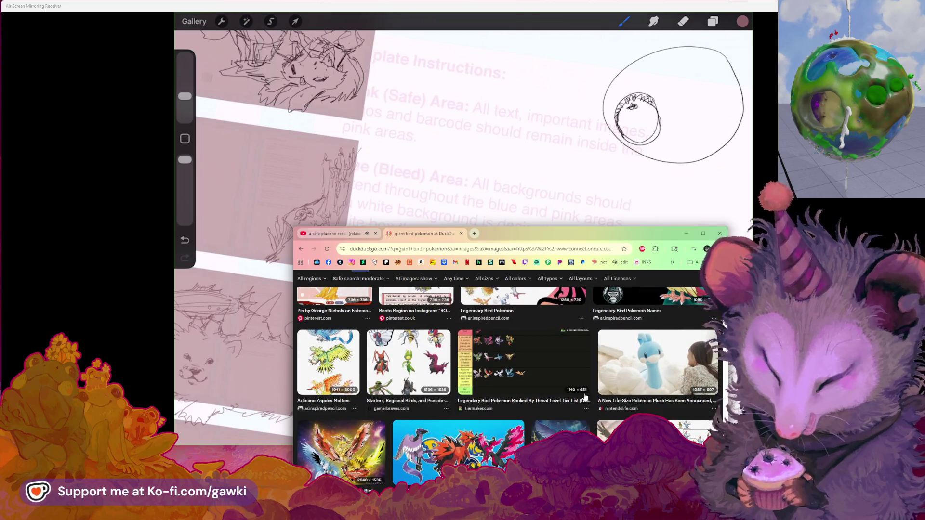
pyautogui.scroll(-2, 524, 369)
pyautogui.scroll(2, 527, 368)
pyautogui.click(528, 368)
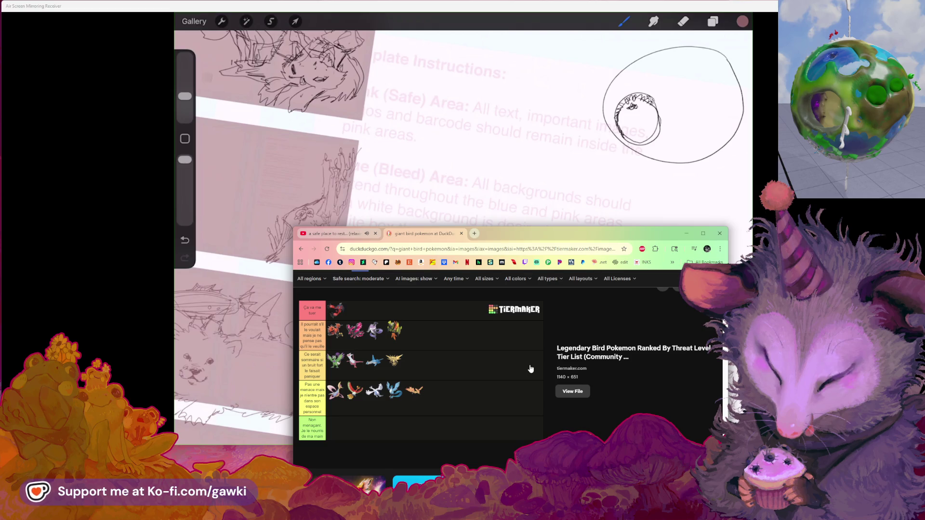
# Preview the Pokemon Go Galarian birds image, then close the preview
pyautogui.scroll(-2, 530, 369)
pyautogui.scroll(-3, 530, 369)
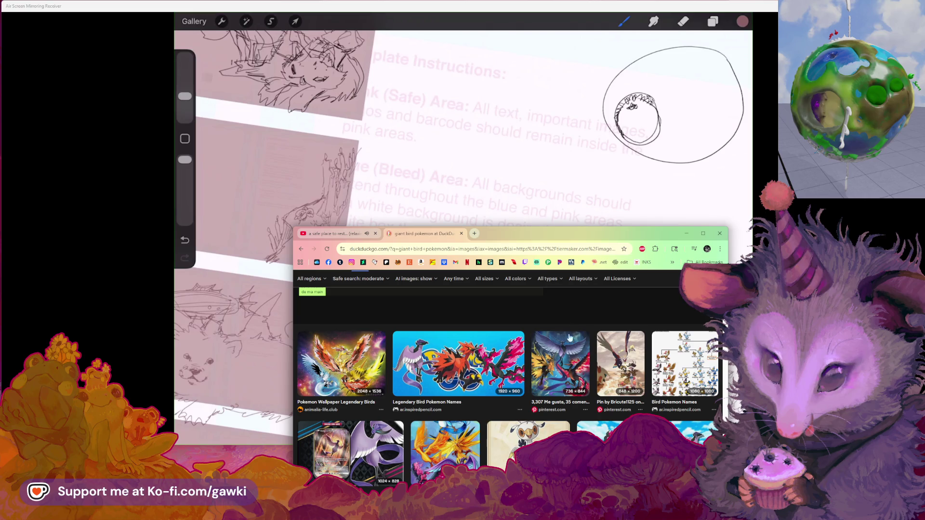
pyautogui.click(588, 431)
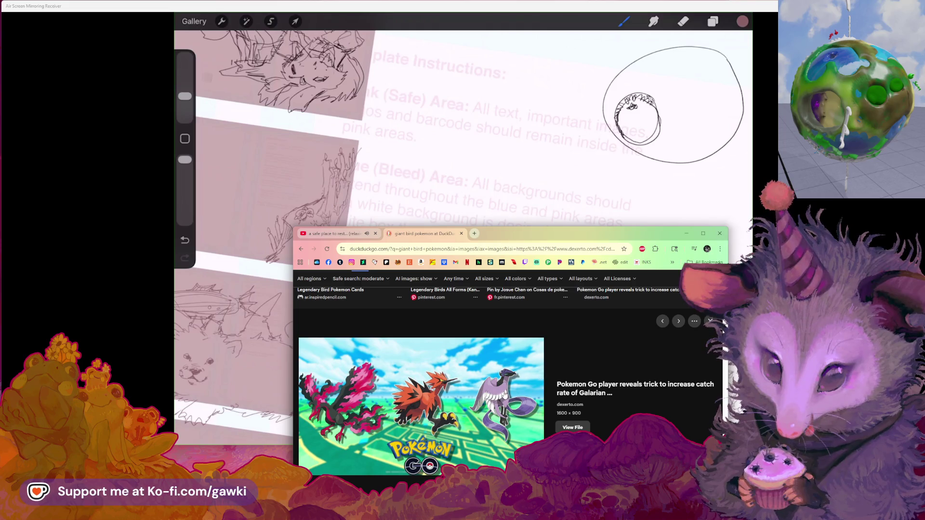
pyautogui.click(710, 321)
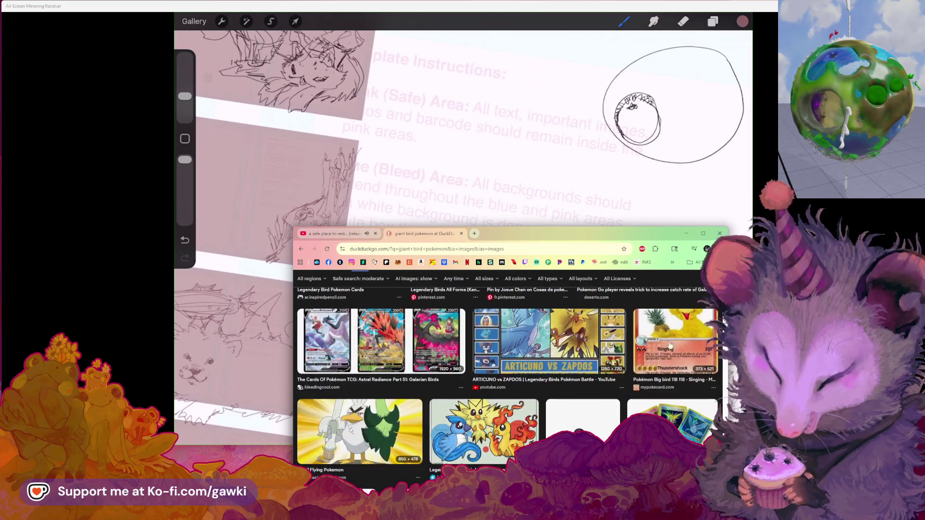
# Back at the top, enlarge the brown Fearow image from levelskip.com and select the search query
pyautogui.scroll(-3, 426, 413)
pyautogui.scroll(-2, 405, 424)
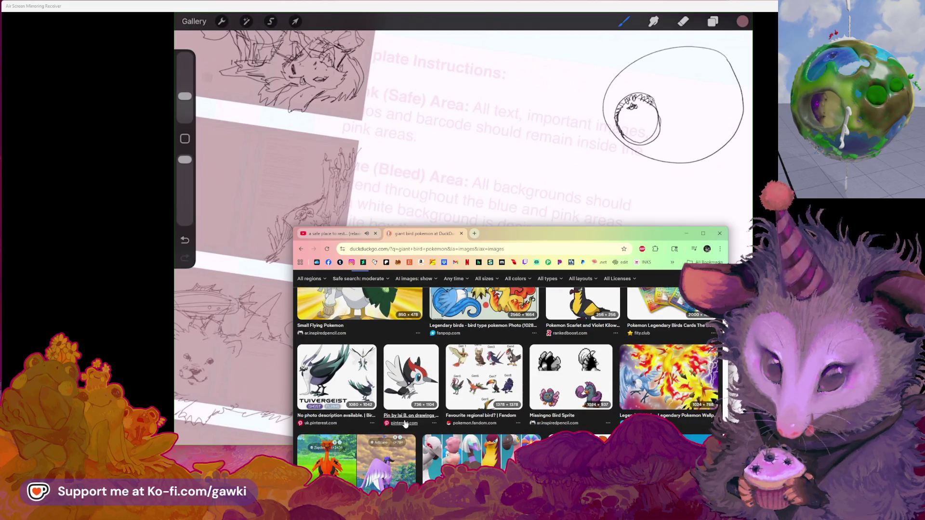
pyautogui.scroll(-1, 405, 423)
pyautogui.scroll(5, 405, 423)
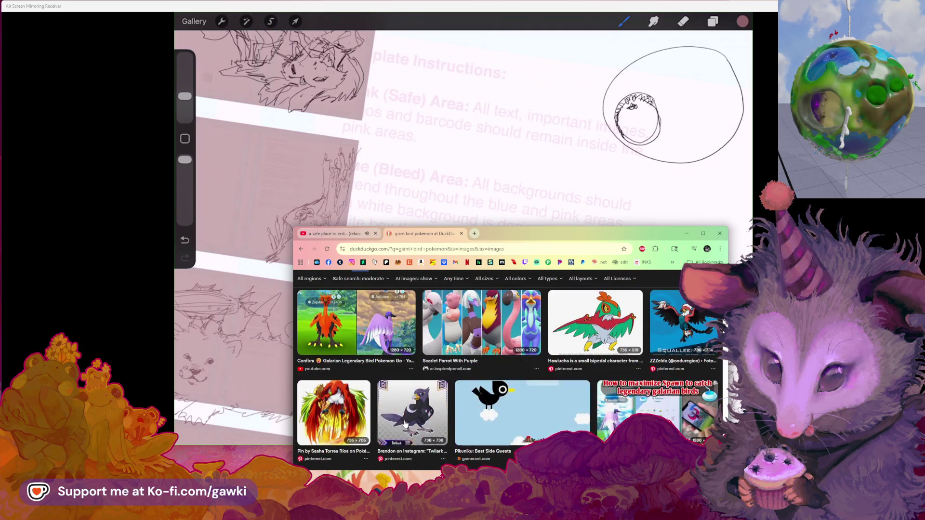
pyautogui.scroll(10, 386, 427)
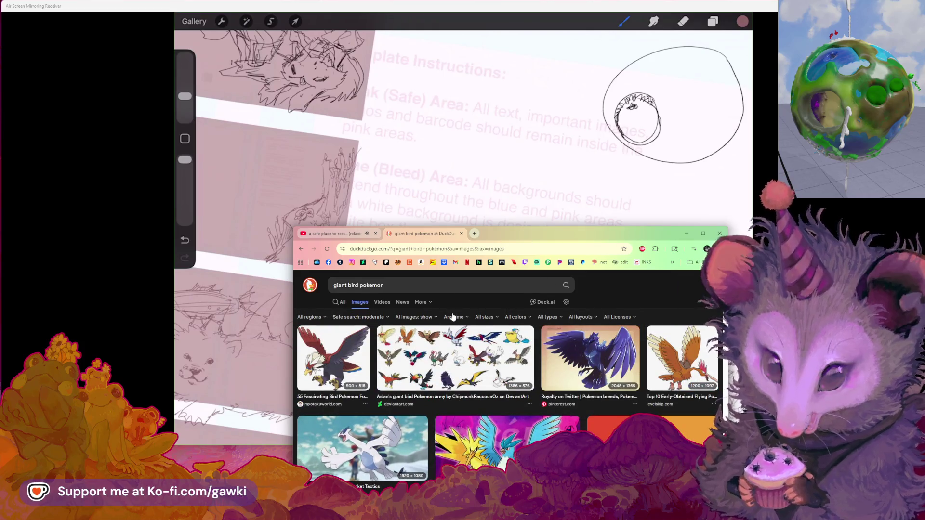
pyautogui.click(418, 292)
pyautogui.click(677, 357)
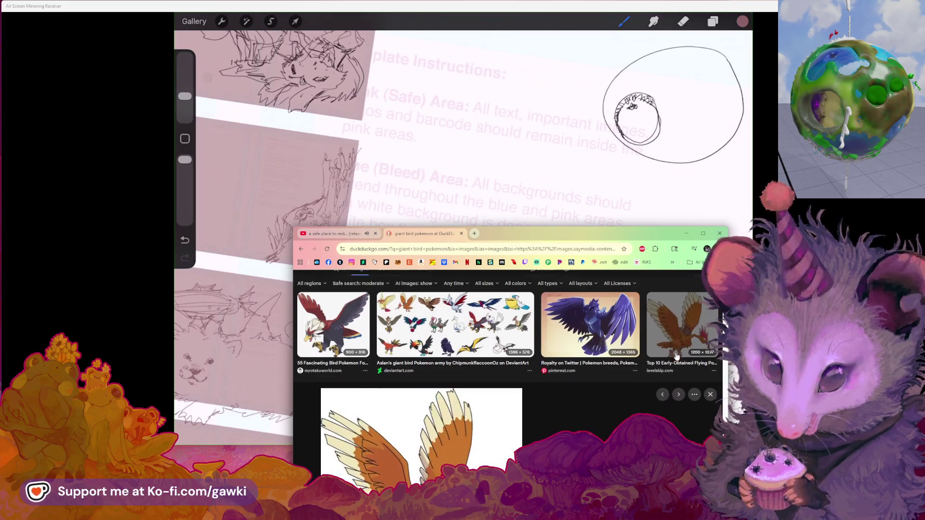
pyautogui.scroll(-2, 513, 413)
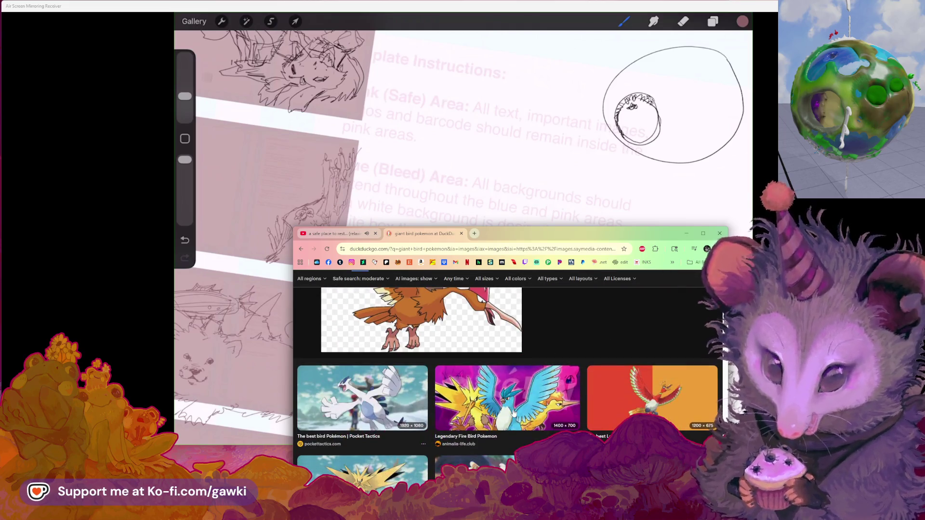
pyautogui.scroll(-3, 514, 413)
pyautogui.scroll(1, 514, 413)
pyautogui.scroll(5, 514, 413)
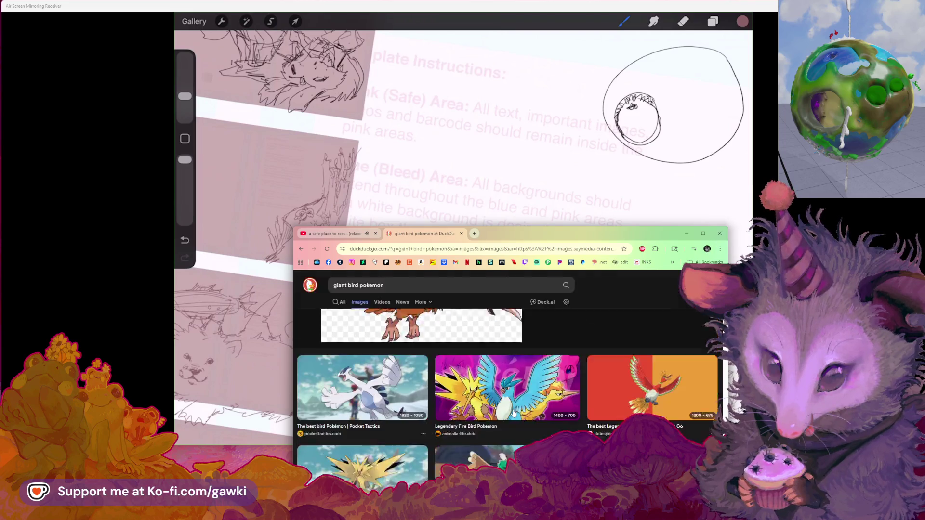
pyautogui.moveTo(410, 287); pyautogui.dragTo(332, 282)
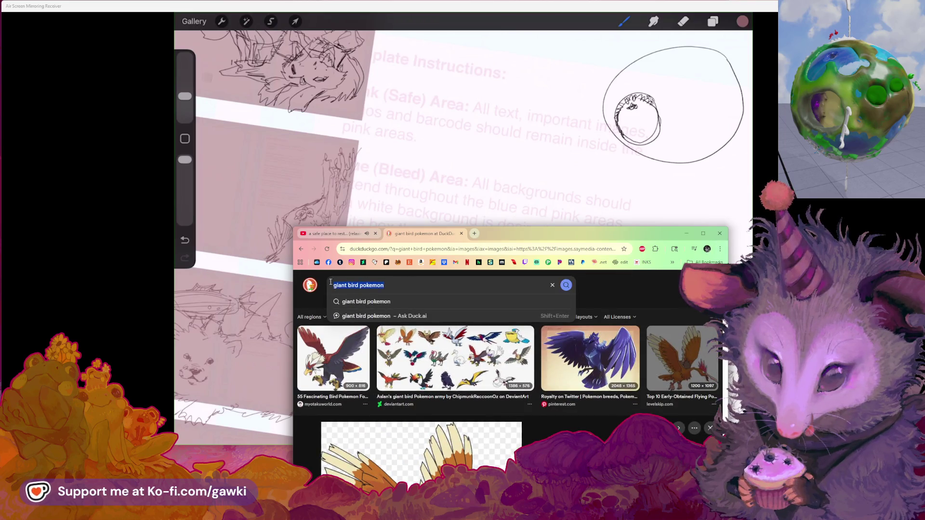
# Search images for 'bird pokemon gen 1' and preview the first bird image
pyautogui.write('bird')
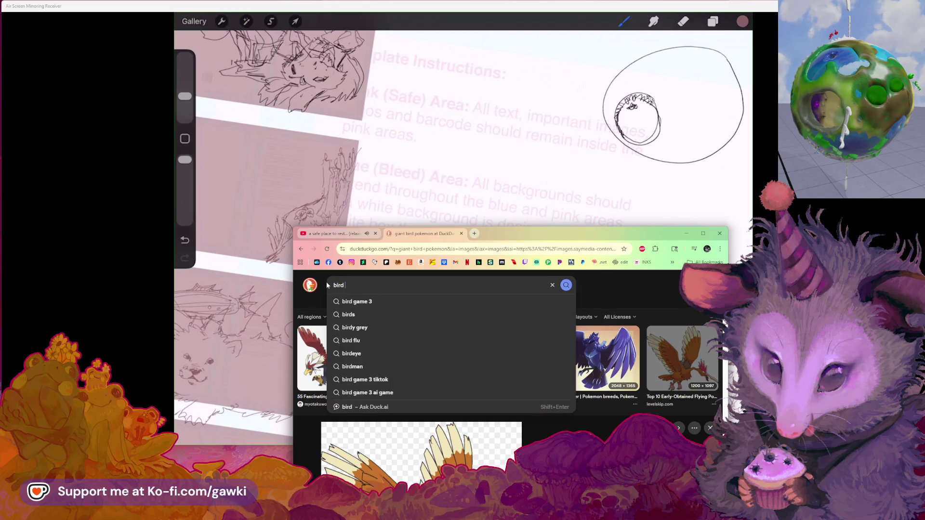
pyautogui.write('okr')
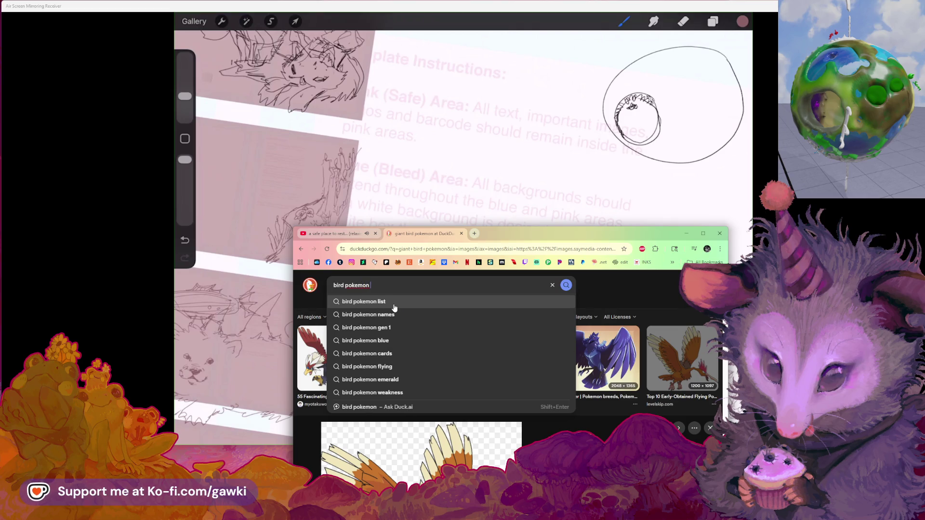
pyautogui.write('en 1')
pyautogui.press('Return')
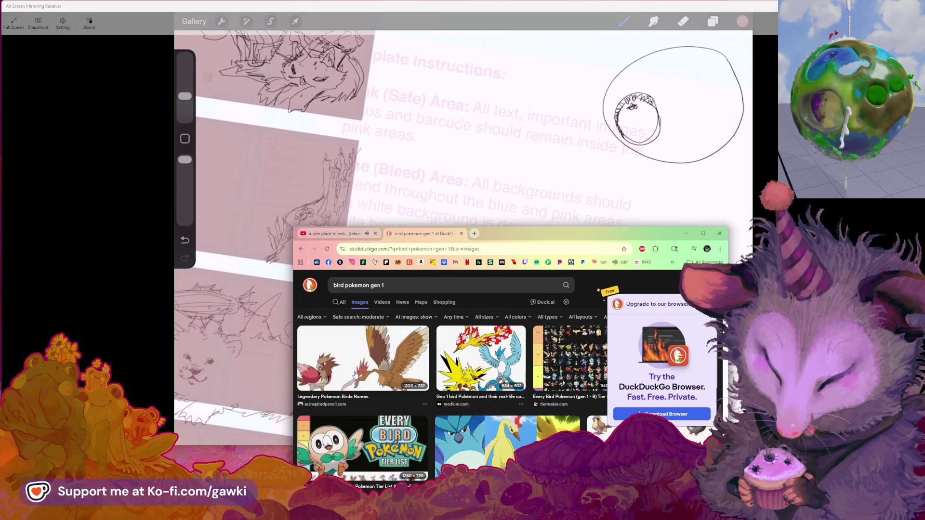
pyautogui.click(355, 375)
# Preview the All Flying Type Pokemon image, then close the tab and return to Procreate
pyautogui.scroll(-2, 354, 405)
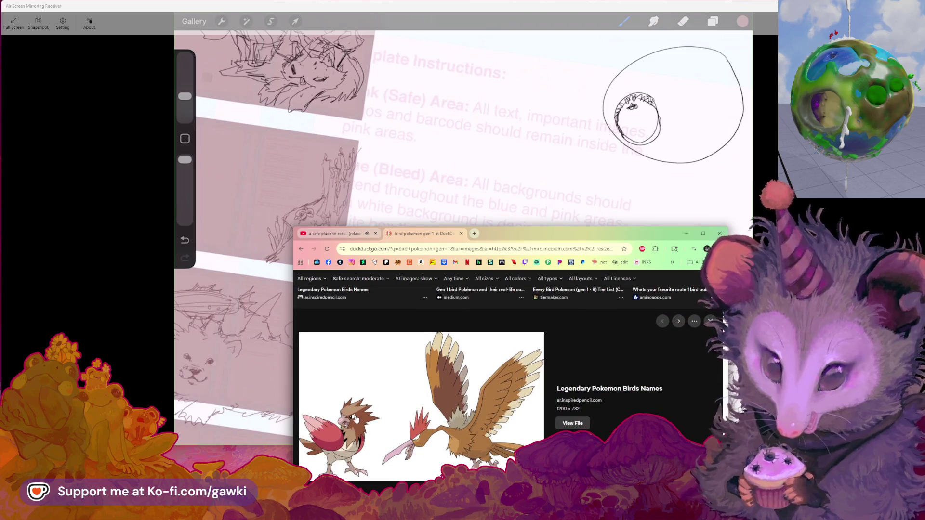
pyautogui.scroll(-1, 353, 432)
pyautogui.scroll(2, 356, 429)
pyautogui.scroll(-1, 361, 424)
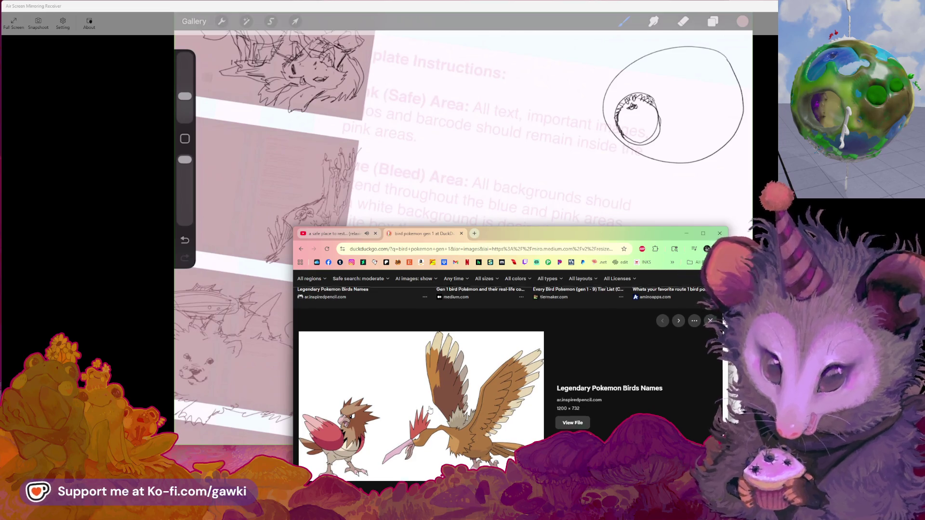
pyautogui.scroll(-2, 430, 410)
pyautogui.scroll(-2, 431, 410)
pyautogui.scroll(-1, 430, 409)
pyautogui.scroll(-2, 430, 409)
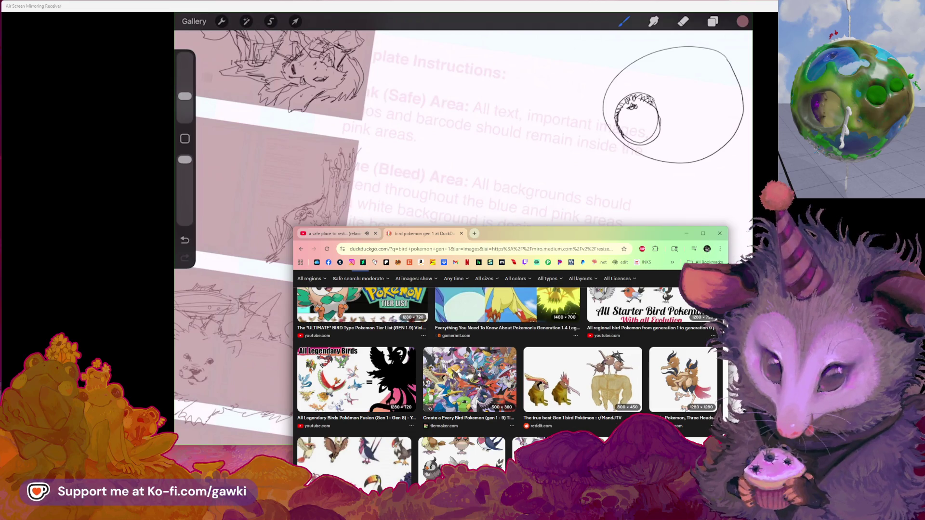
pyautogui.scroll(-3, 506, 386)
pyautogui.click(453, 434)
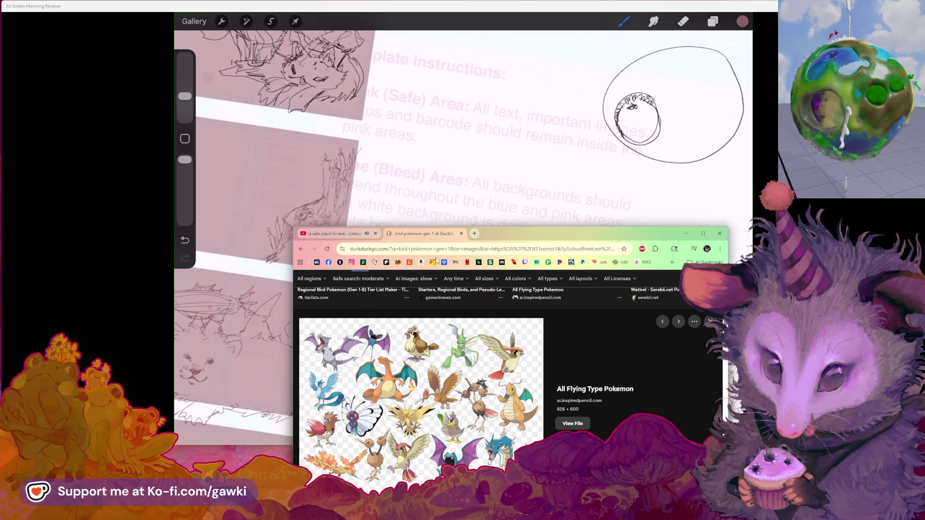
pyautogui.click(461, 234)
pyautogui.click(431, 212)
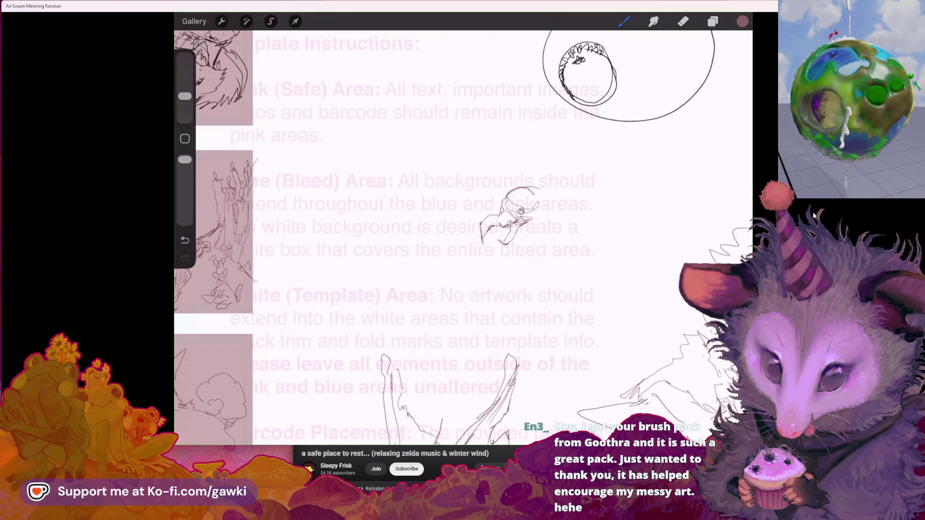
# Undo three stray strokes on the creature sketch, then switch to the YouTube browser window
pyautogui.hotkey('ctrl', 'z')
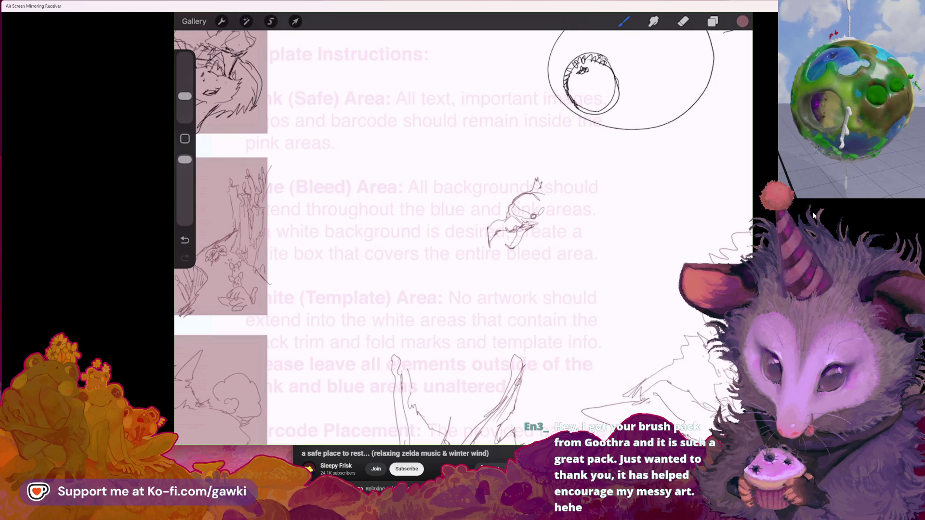
pyautogui.hotkey('ctrl', 'z')
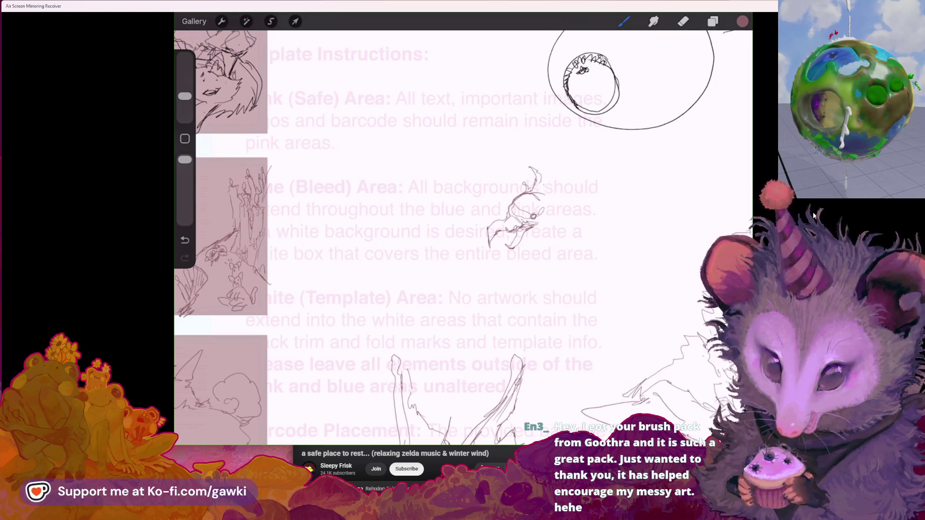
pyautogui.hotkey('ctrl', 'z')
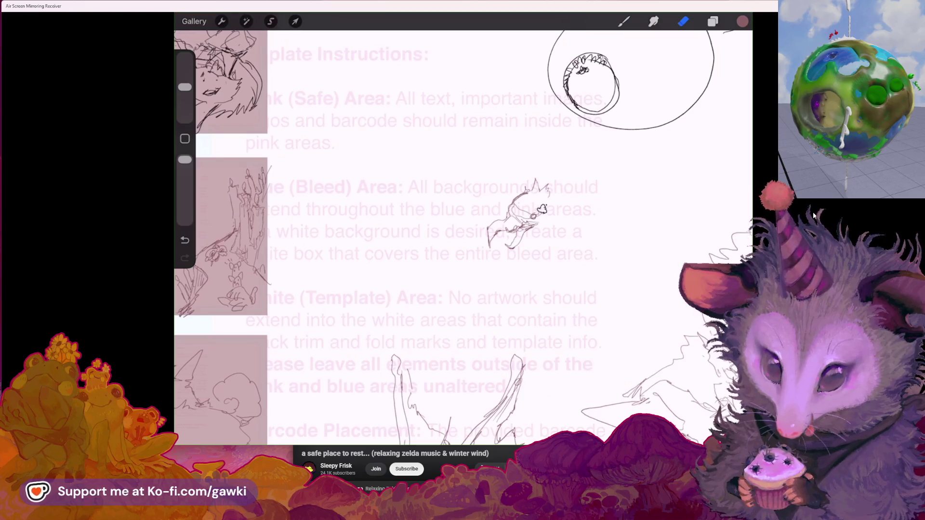
pyautogui.moveTo(660, 323)
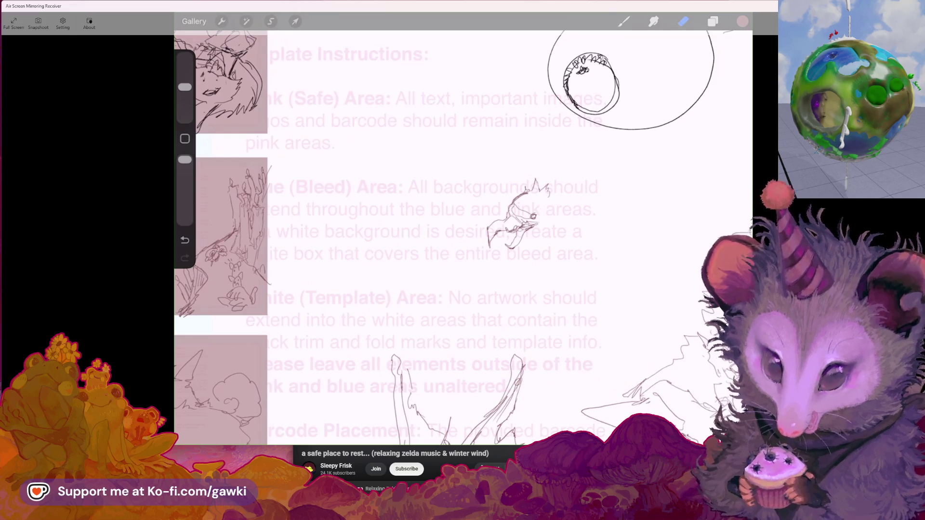
pyautogui.hotkey('alt', 'Tab')
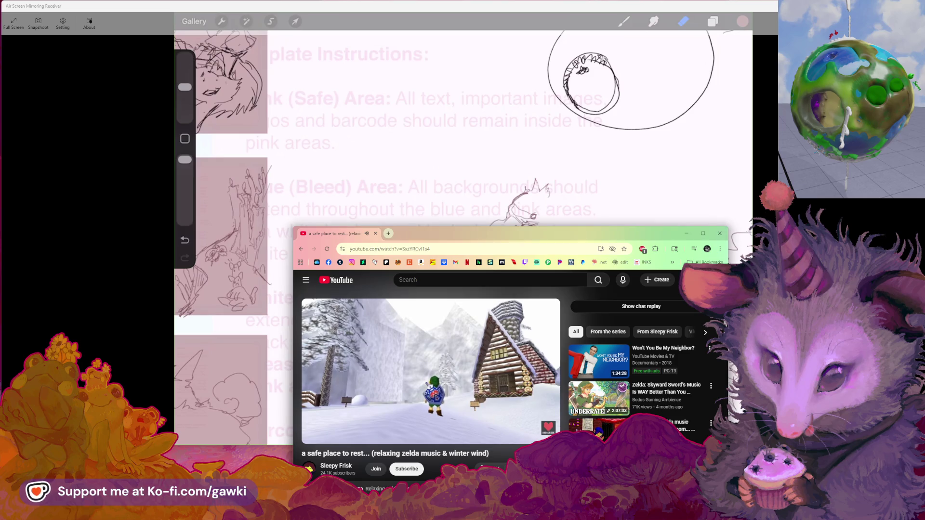
# Search 'goothra' in a new tab, skim the results, then replace that tab with a fresh one
pyautogui.click(388, 235)
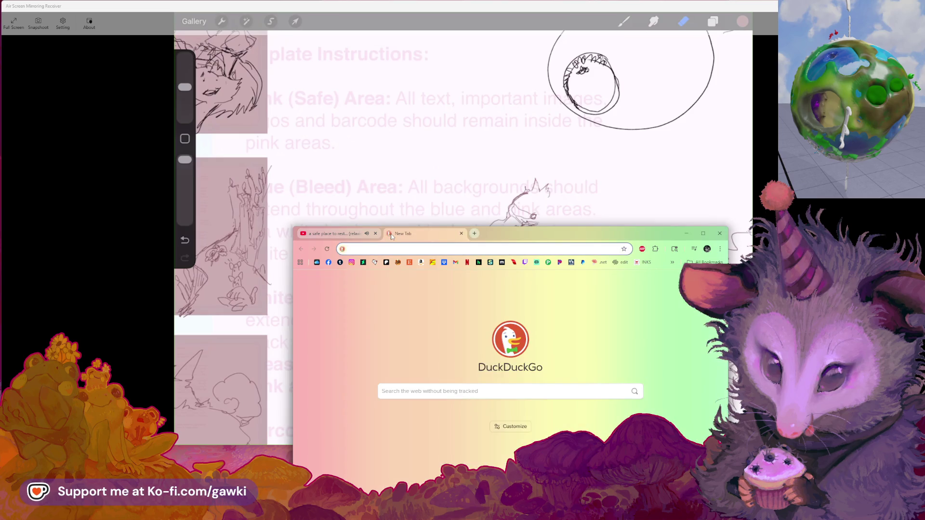
pyautogui.write('gooth')
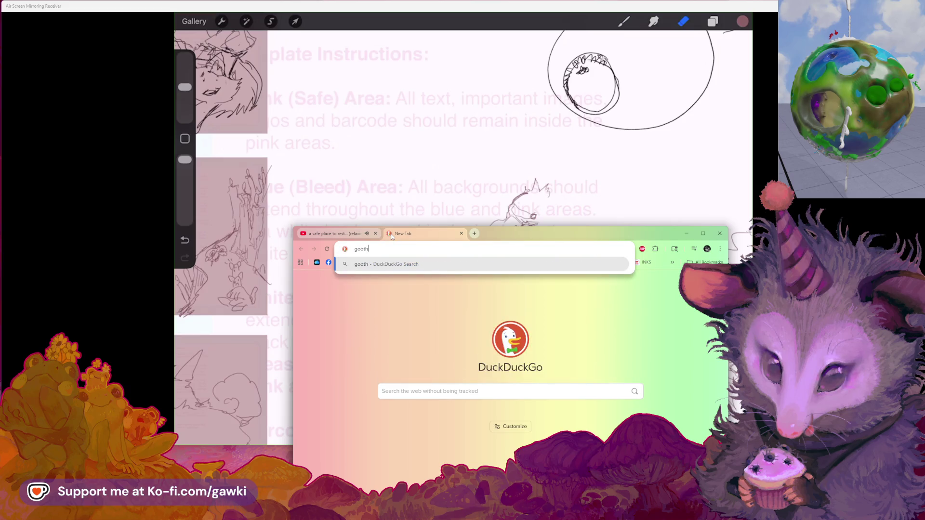
pyautogui.press('Return')
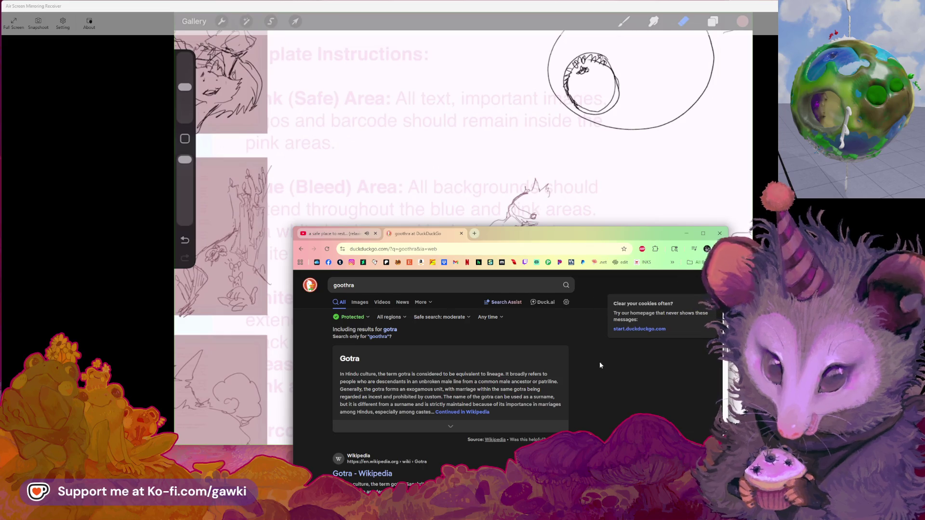
pyautogui.scroll(-3, 599, 372)
pyautogui.scroll(-5, 599, 374)
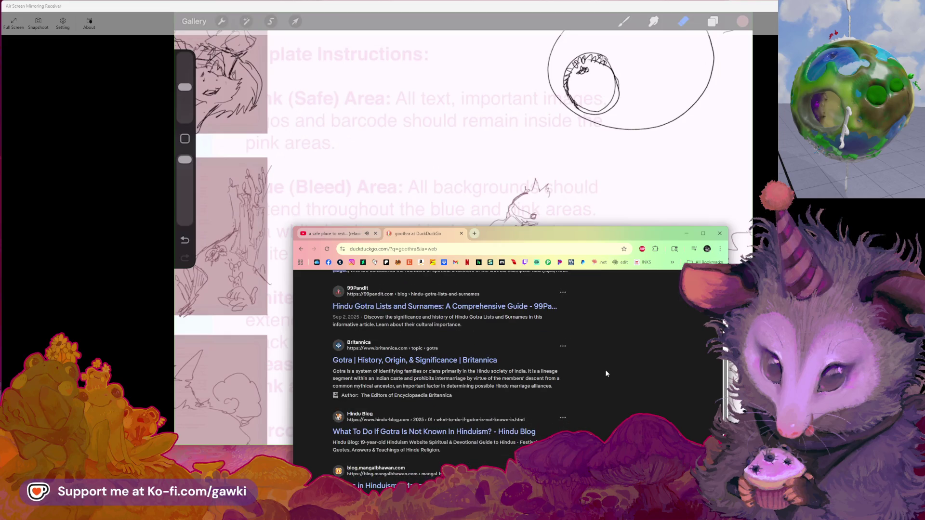
pyautogui.scroll(-2, 606, 374)
pyautogui.scroll(-4, 603, 374)
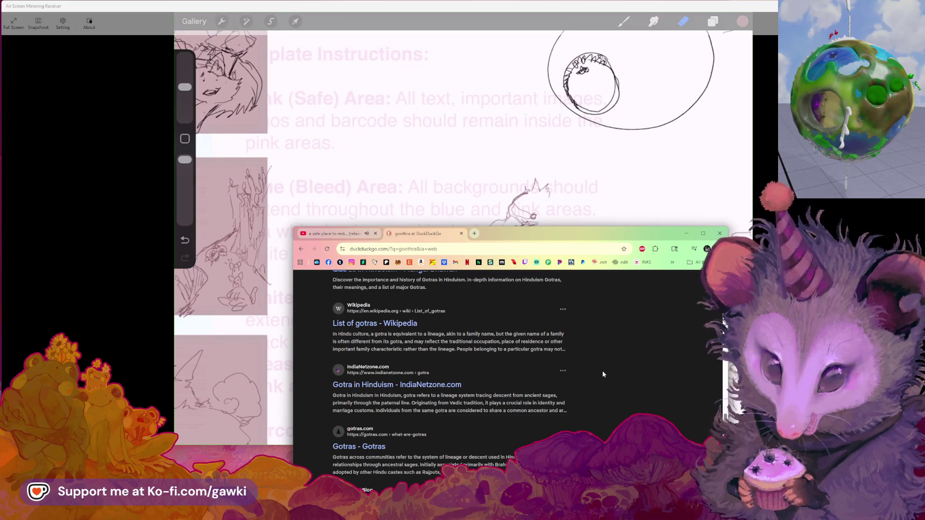
pyautogui.scroll(-3, 602, 374)
pyautogui.scroll(5, 603, 375)
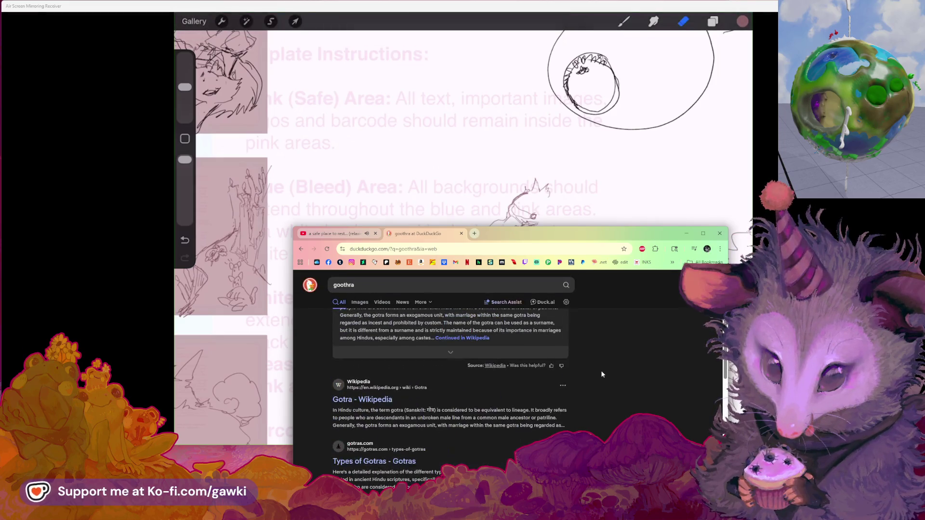
pyautogui.scroll(2, 476, 338)
pyautogui.hotkey('ctrl', 'w')
pyautogui.hotkey('ctrl', 't')
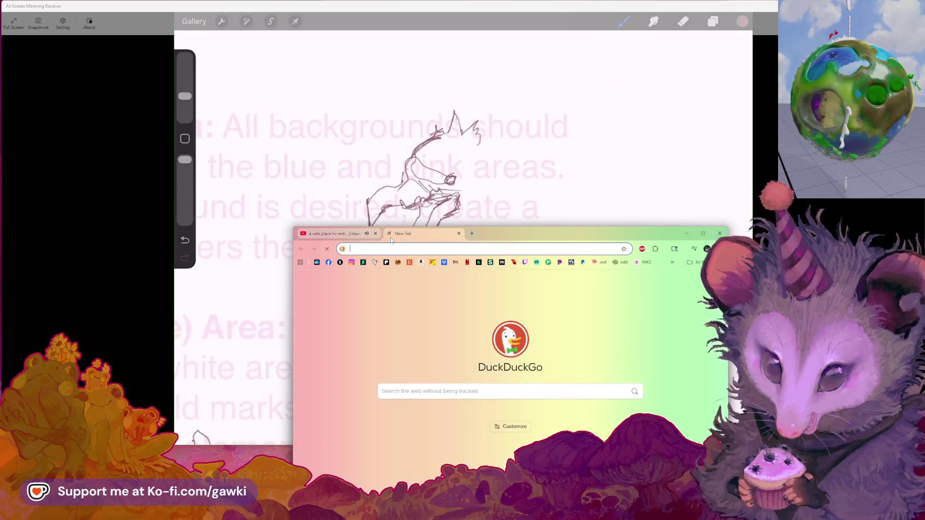
# Search images for 'bearded vulture' and open its Wikipedia article from the preview
pyautogui.write('bearded ')
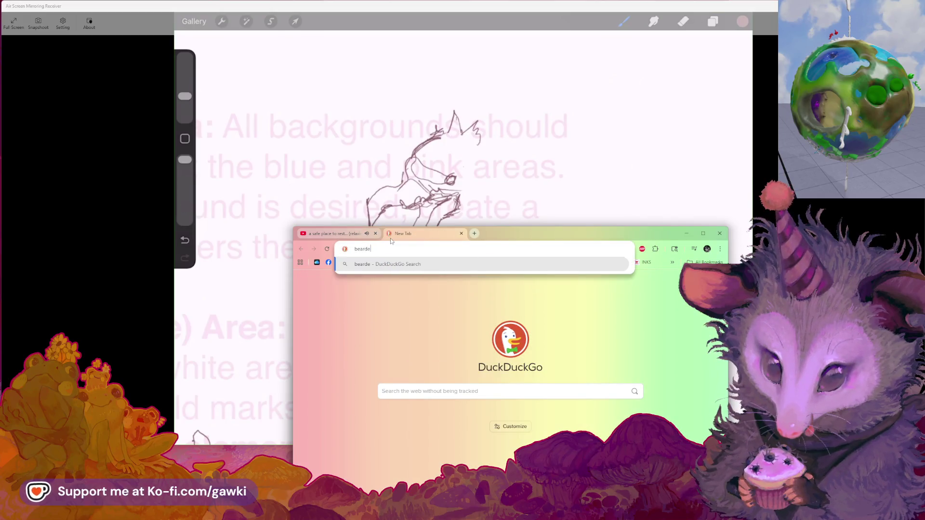
pyautogui.write('vul')
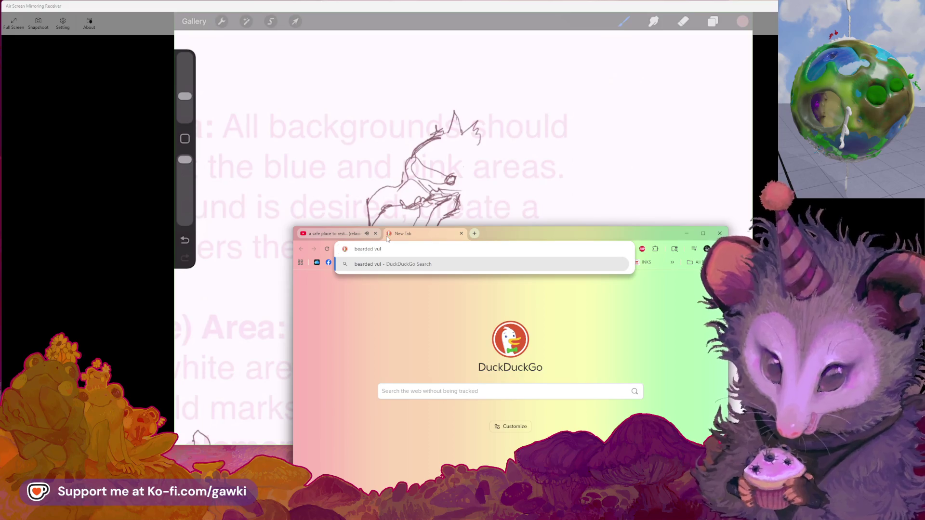
pyautogui.write('ture')
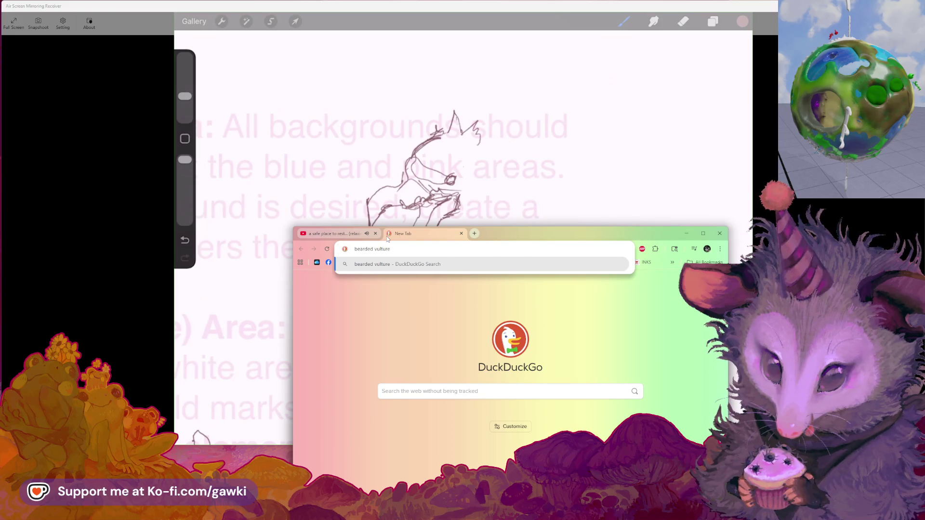
pyautogui.press('Return')
pyautogui.click(360, 303)
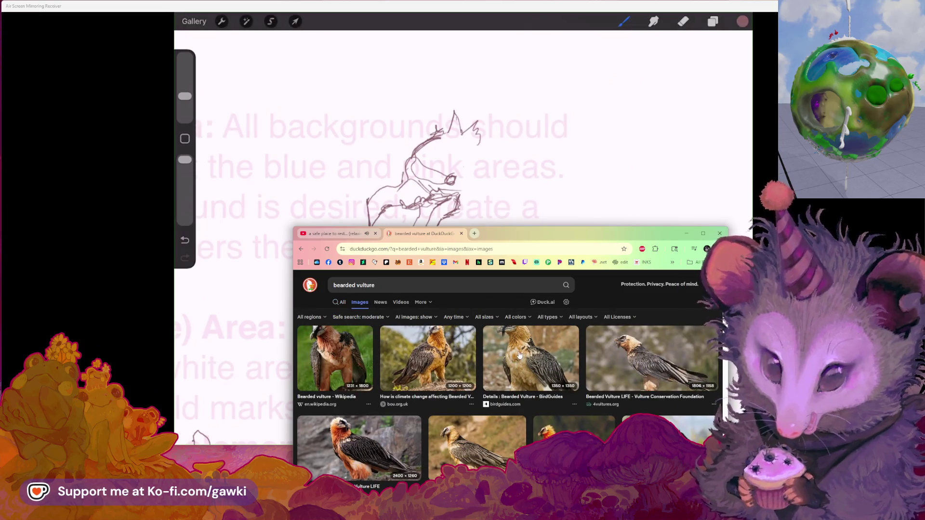
pyautogui.click(348, 369)
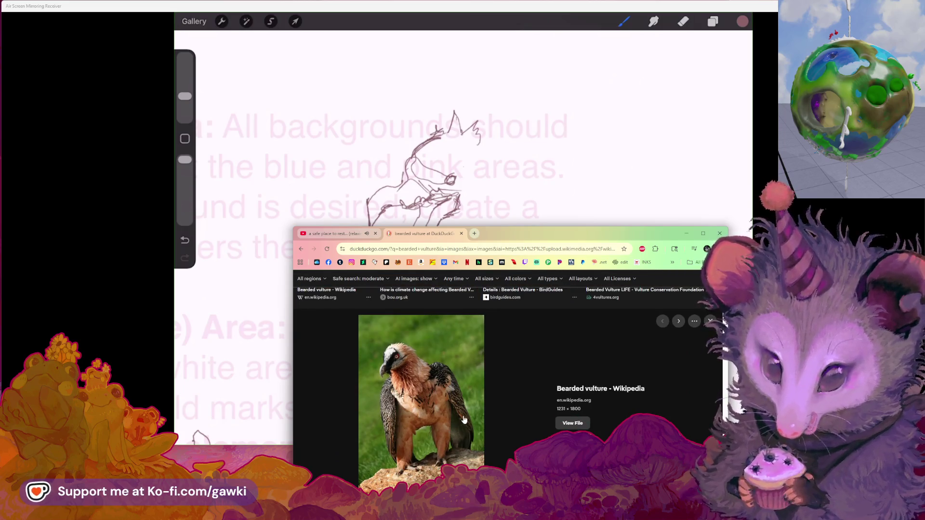
pyautogui.click(582, 389)
# Open the article's full-size Gypaetus_Barbatus.jpg photo of the vulture on rocky cliffs
pyautogui.scroll(-5, 446, 338)
pyautogui.scroll(-10, 446, 339)
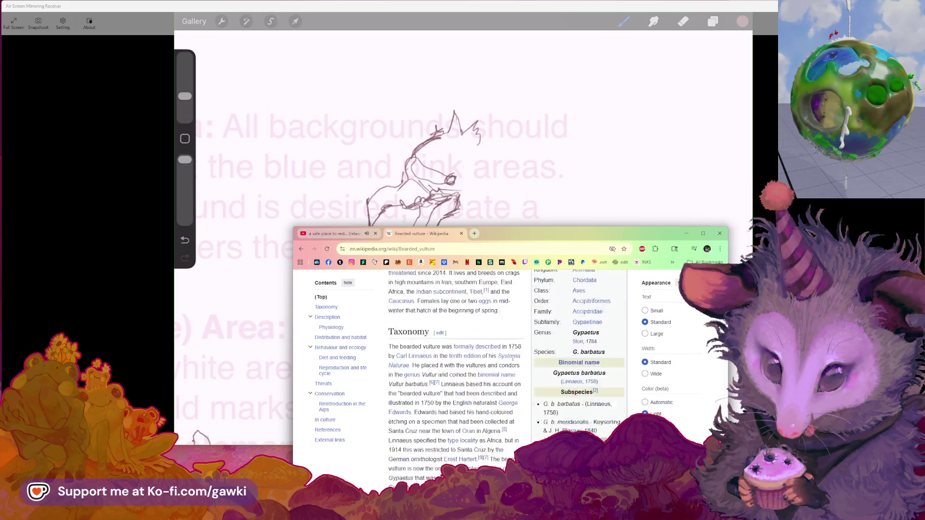
pyautogui.scroll(-15, 511, 361)
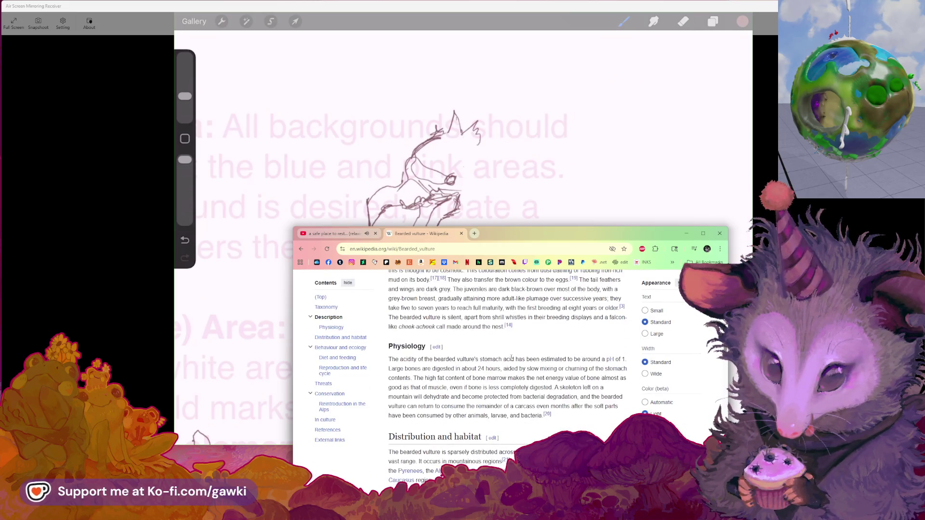
pyautogui.scroll(-10, 511, 361)
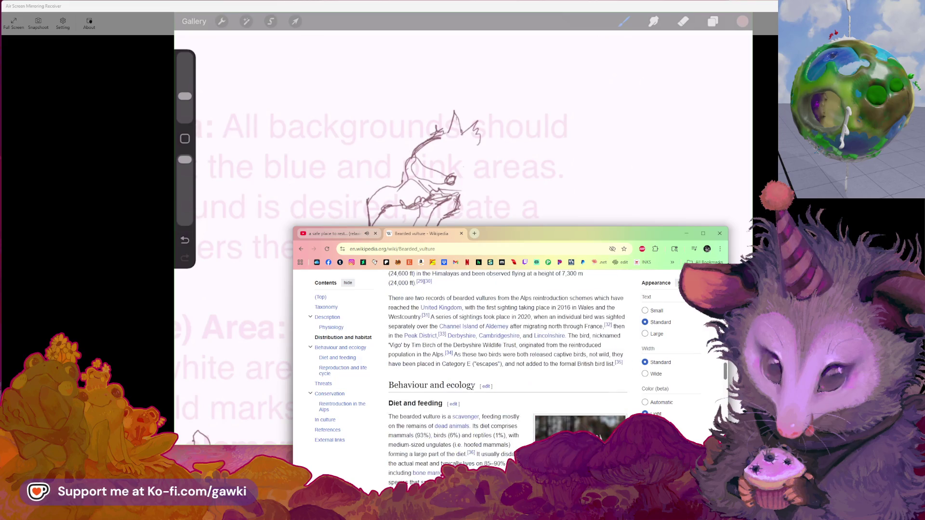
pyautogui.scroll(-10, 483, 388)
pyautogui.scroll(8, 560, 298)
pyautogui.click(561, 298)
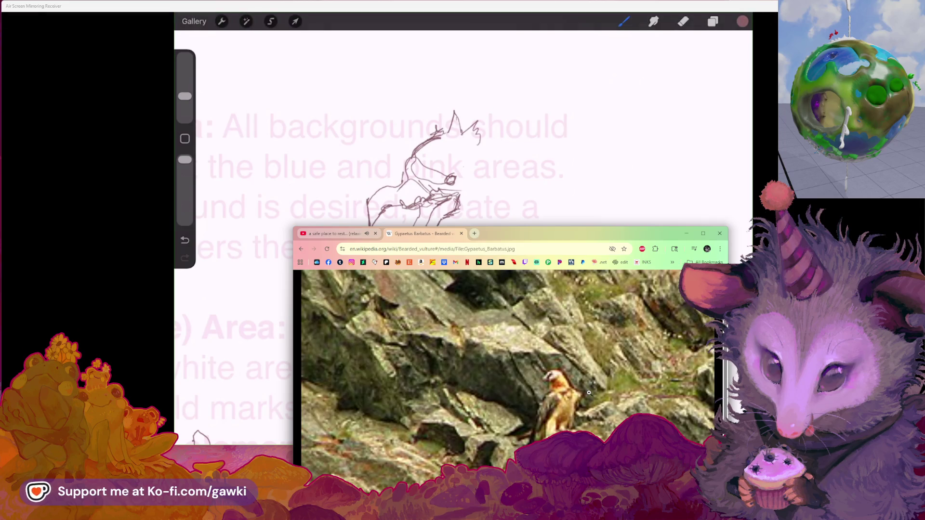
pyautogui.click(562, 409)
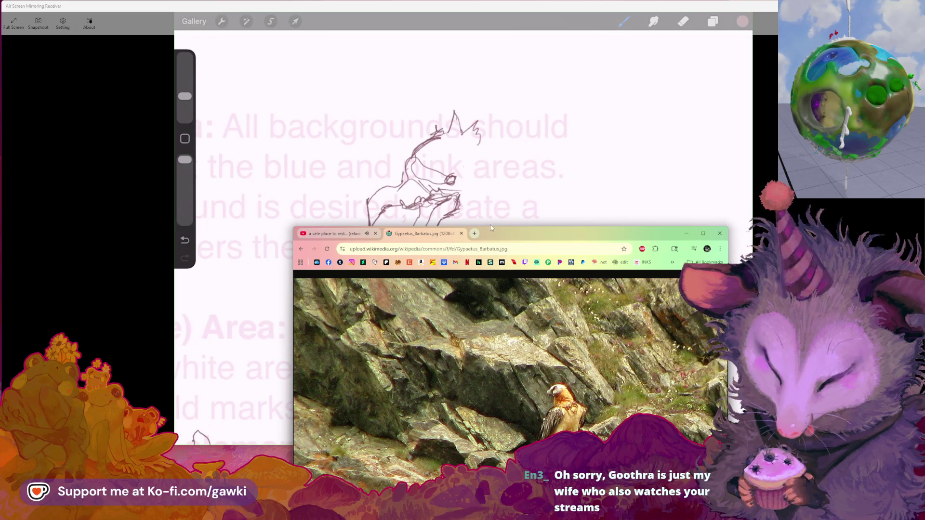
# Close the bearded vulture image tab and settle the Chrome window in place
pyautogui.moveTo(495, 235); pyautogui.dragTo(493, 229)
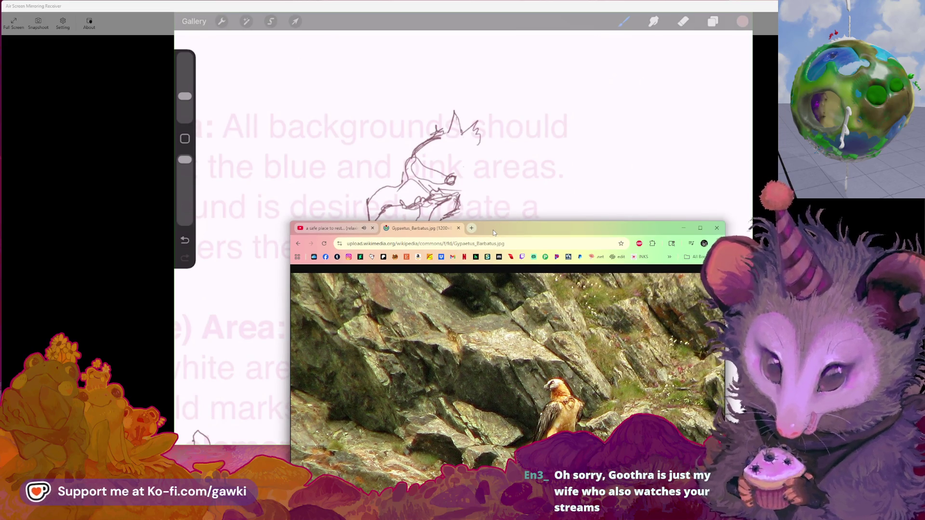
pyautogui.moveTo(493, 230); pyautogui.dragTo(514, 223)
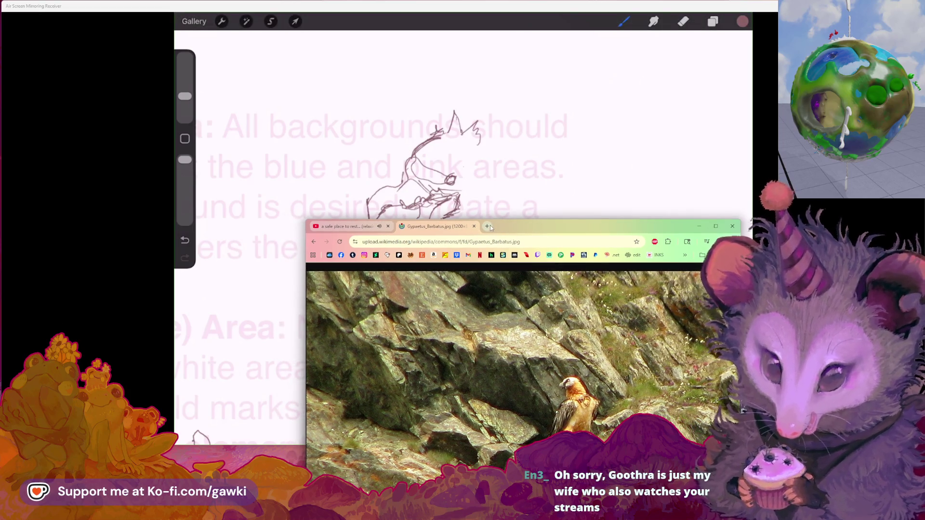
pyautogui.click(474, 227)
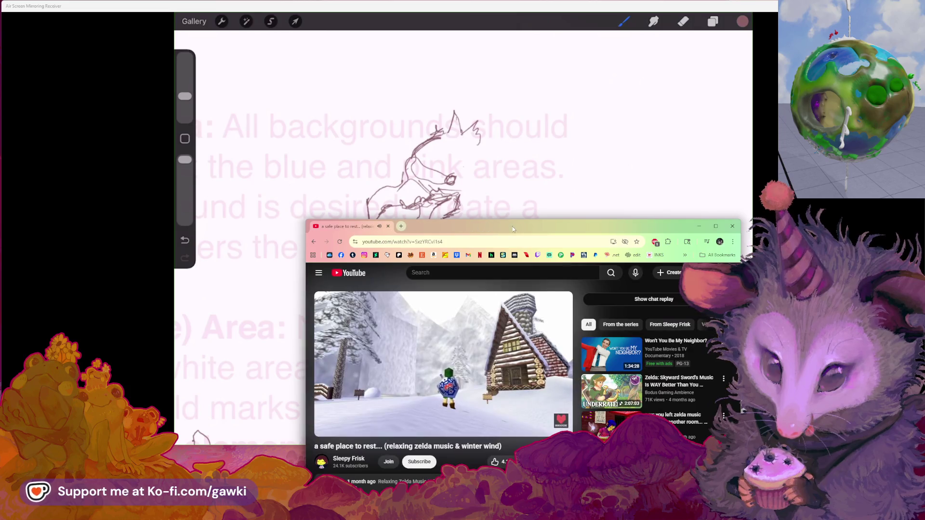
pyautogui.moveTo(513, 227); pyautogui.dragTo(513, 230)
# Glance back at the drawing, then return to Chrome and open a new DuckDuckGo tab
pyautogui.hotkey('alt', 'Tab')
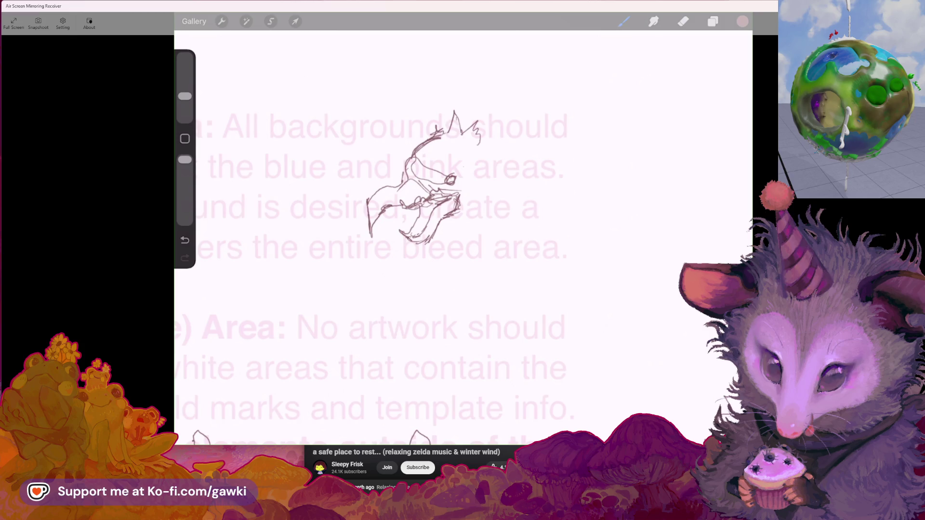
pyautogui.scroll(1, 400, 193)
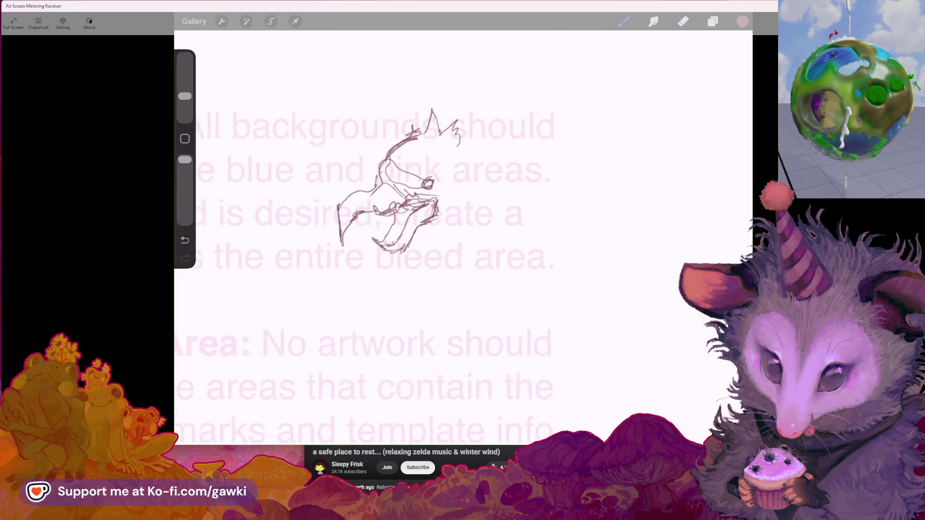
pyautogui.hotkey('alt', 'Tab')
pyautogui.hotkey('ctrl', 't')
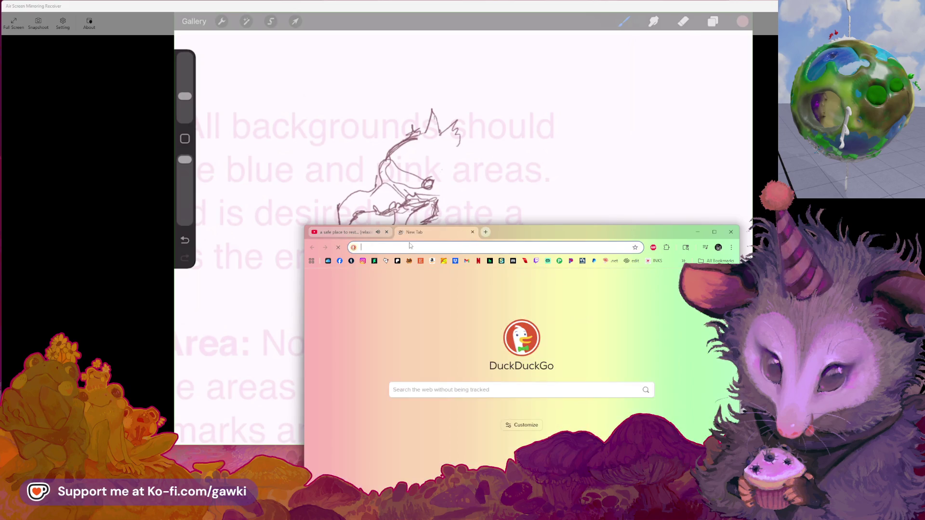
# Search 'bearded vulture', split the results into their own window, and switch to Images
pyautogui.write('bearded vulture')
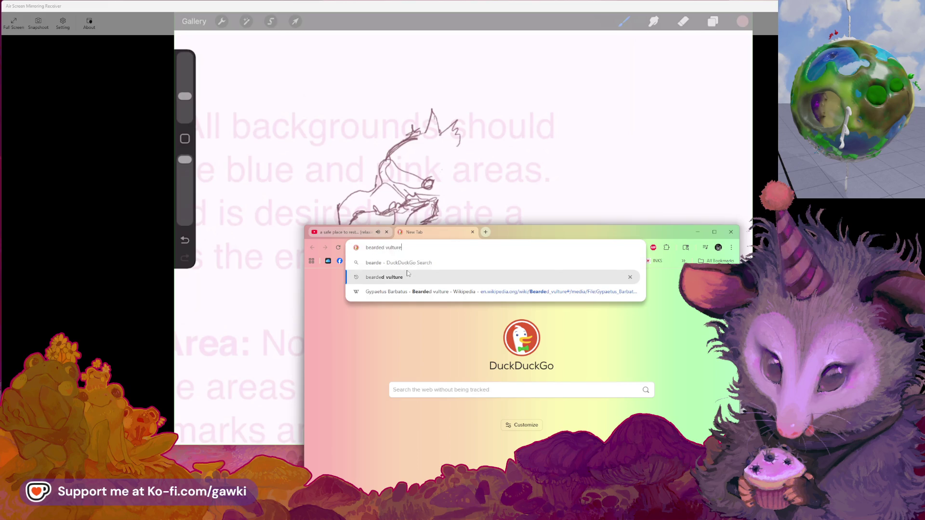
pyautogui.click(409, 276)
pyautogui.moveTo(424, 232)
pyautogui.mouseDown()
pyautogui.moveTo(91, 233)
pyautogui.moveTo(38, 191)
pyautogui.mouseUp()
pyautogui.moveTo(159, 190); pyautogui.dragTo(126, 139)
pyautogui.click(33, 208)
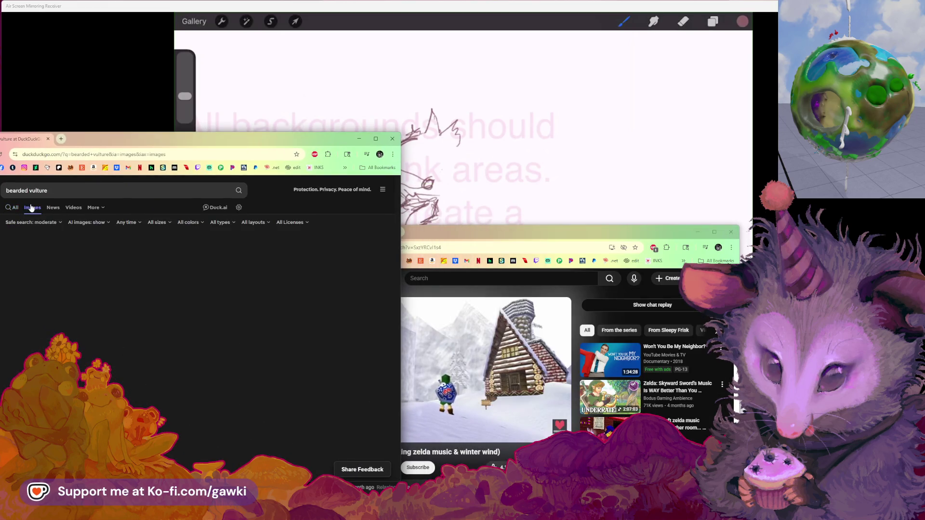
# Preview the DinoAnimals and facts.net vulture photos, narrowing the window to uncover the video
pyautogui.click(193, 354)
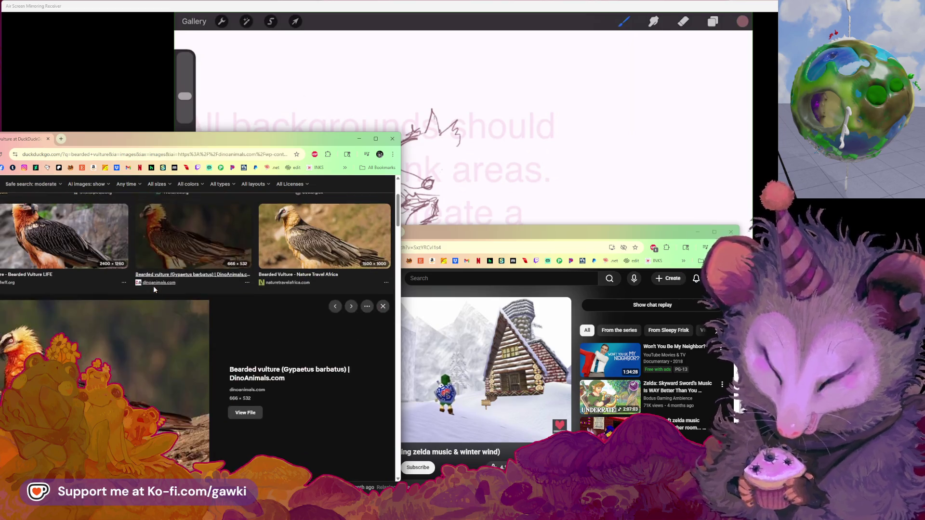
pyautogui.moveTo(219, 145); pyautogui.dragTo(251, 140)
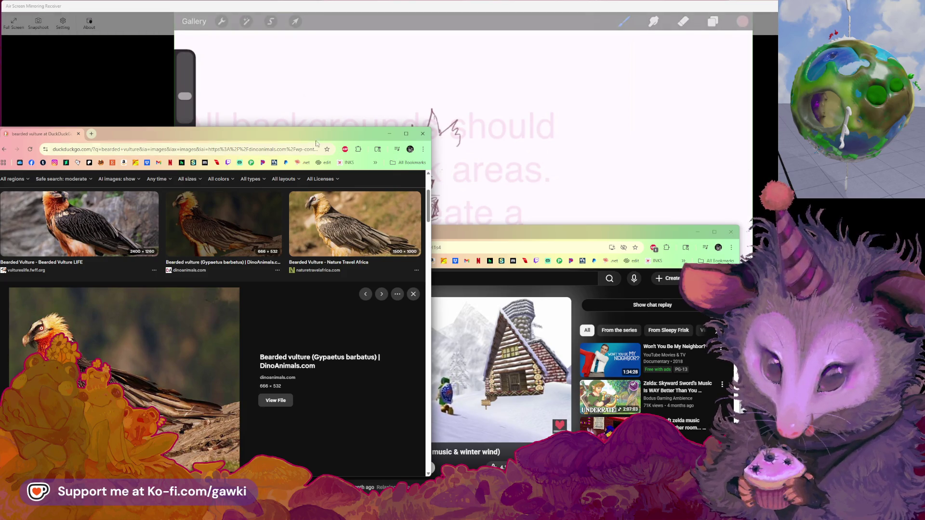
pyautogui.moveTo(431, 195); pyautogui.dragTo(220, 195)
pyautogui.scroll(-5, 152, 280)
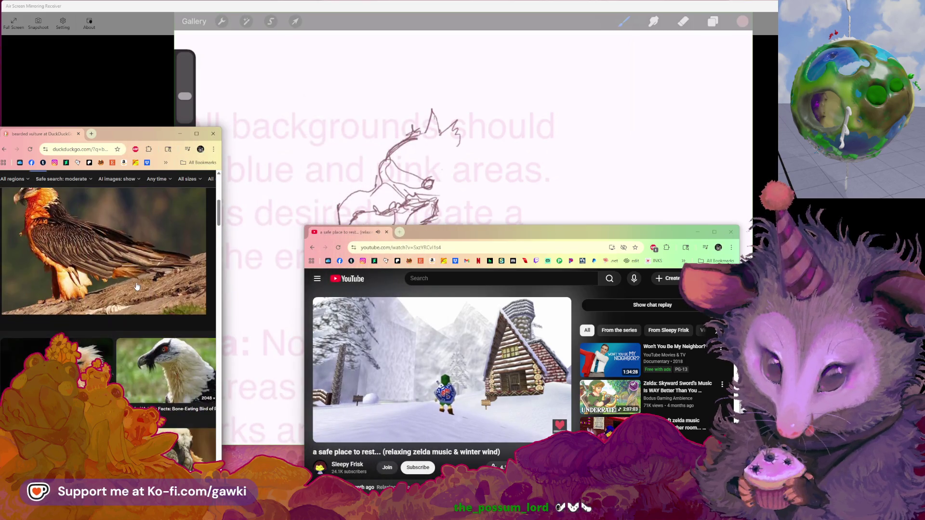
pyautogui.click(156, 260)
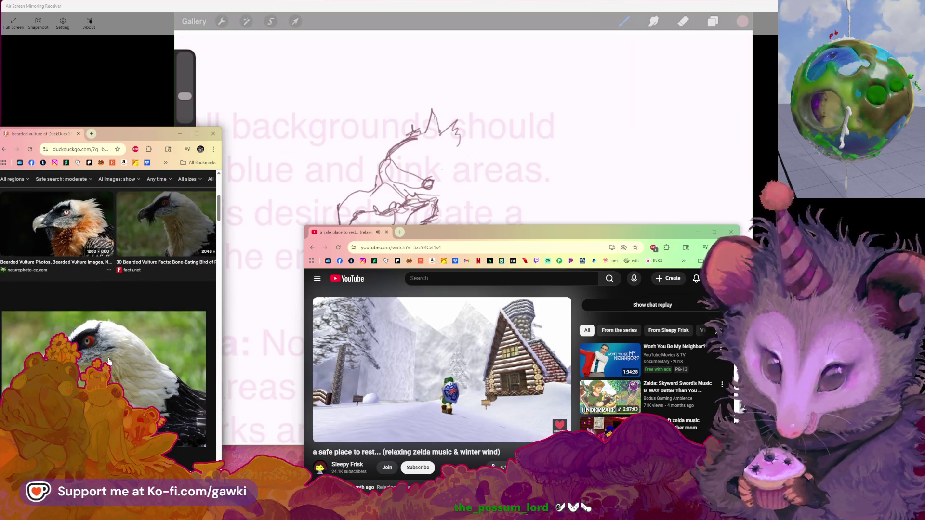
# Enlarge the Baby Bearded Vulture image, browse more thumbnails, and move the window near the top
pyautogui.scroll(-2, 109, 361)
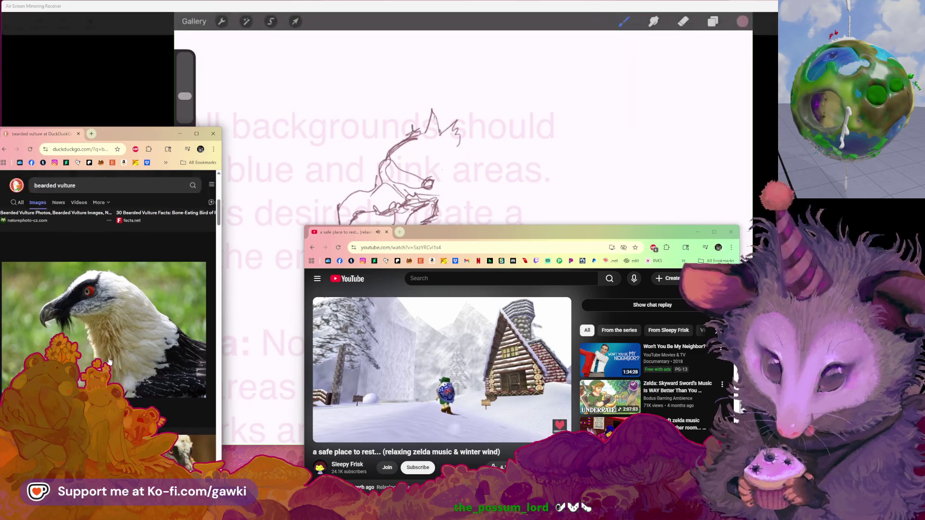
pyautogui.scroll(-6, 109, 361)
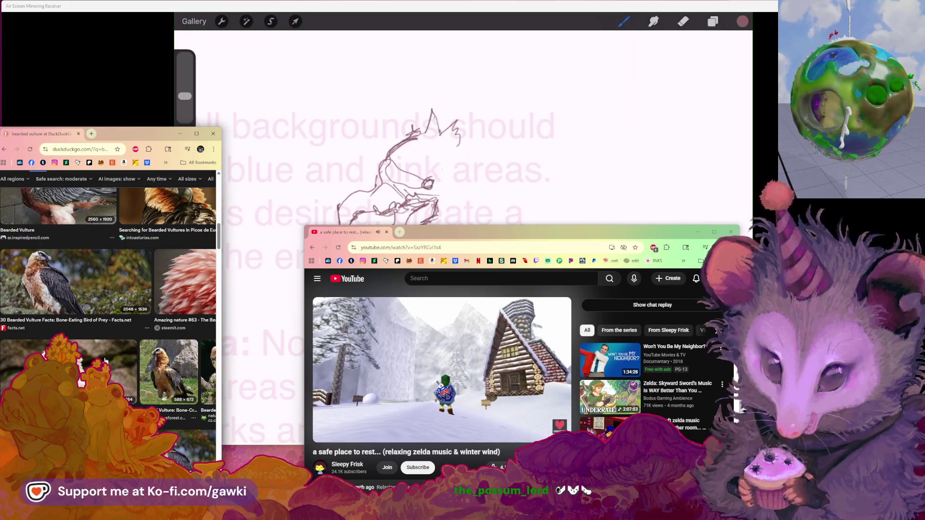
pyautogui.click(107, 361)
pyautogui.scroll(-1, 105, 361)
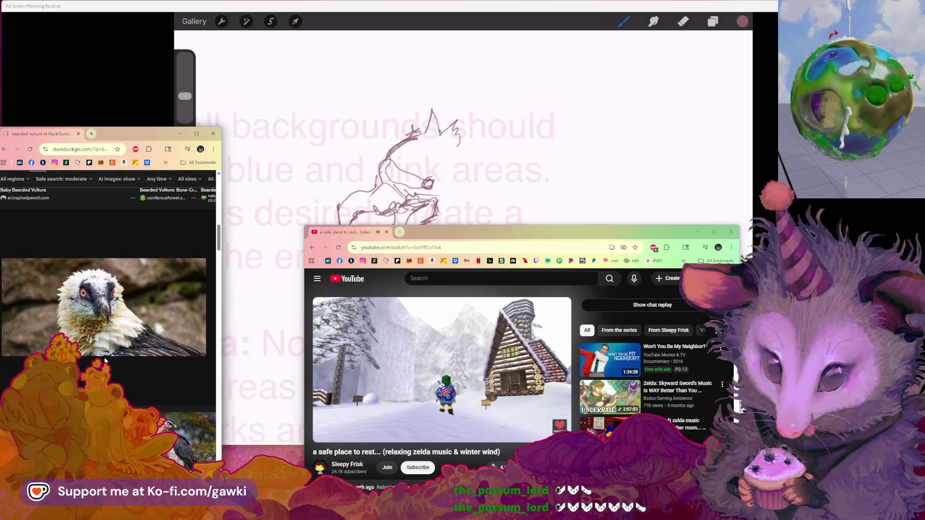
pyautogui.scroll(-5, 105, 361)
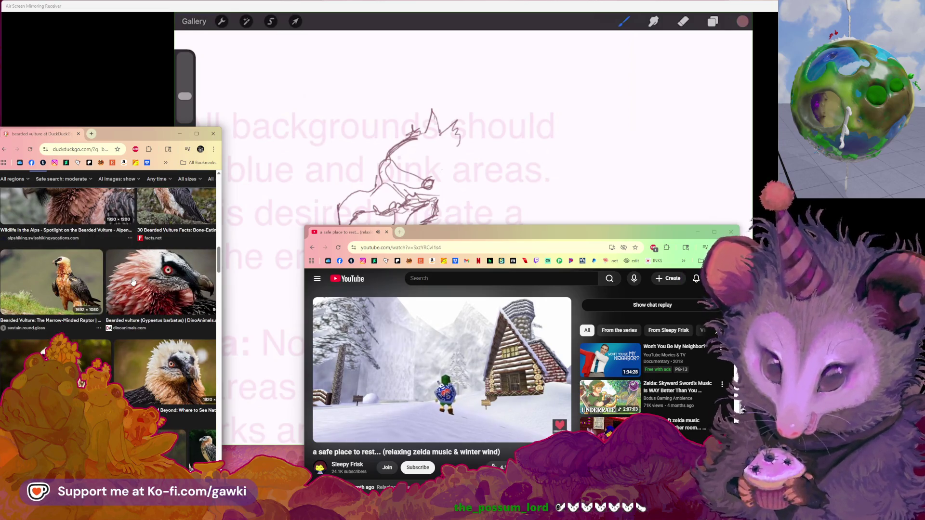
pyautogui.scroll(-1, 82, 286)
pyautogui.scroll(-2, 82, 286)
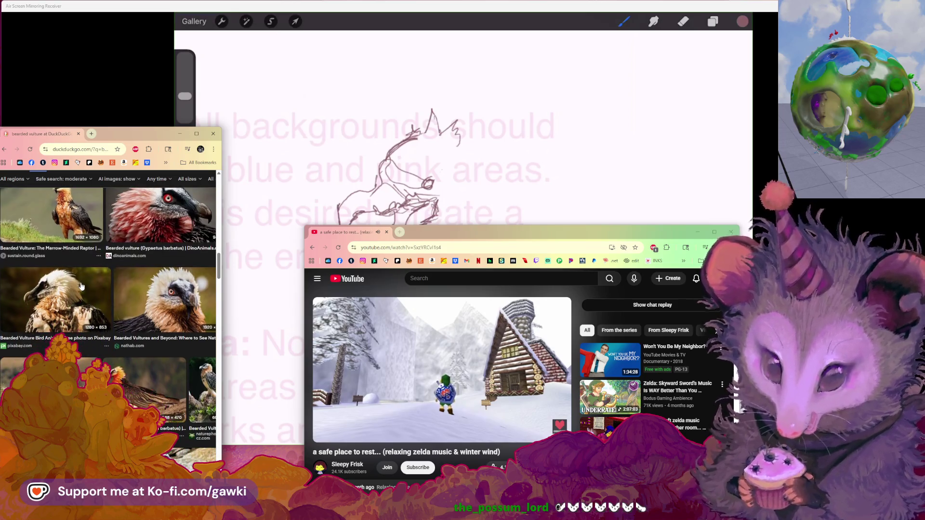
pyautogui.scroll(-4, 134, 354)
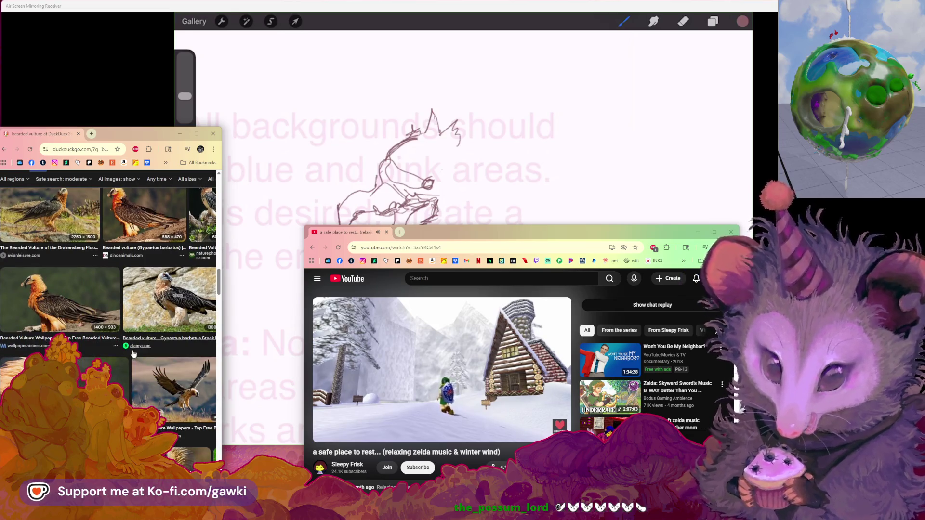
pyautogui.scroll(-2, 134, 354)
pyautogui.scroll(-1, 133, 354)
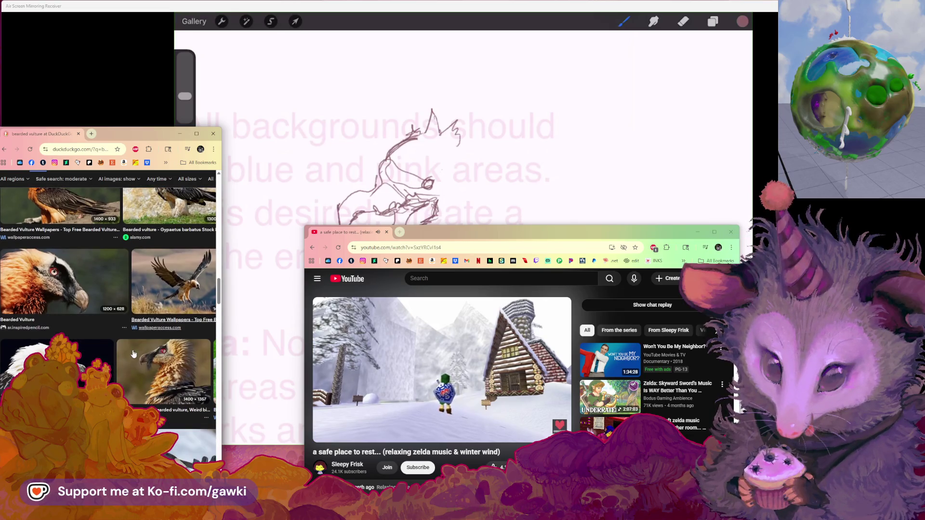
pyautogui.scroll(-4, 134, 354)
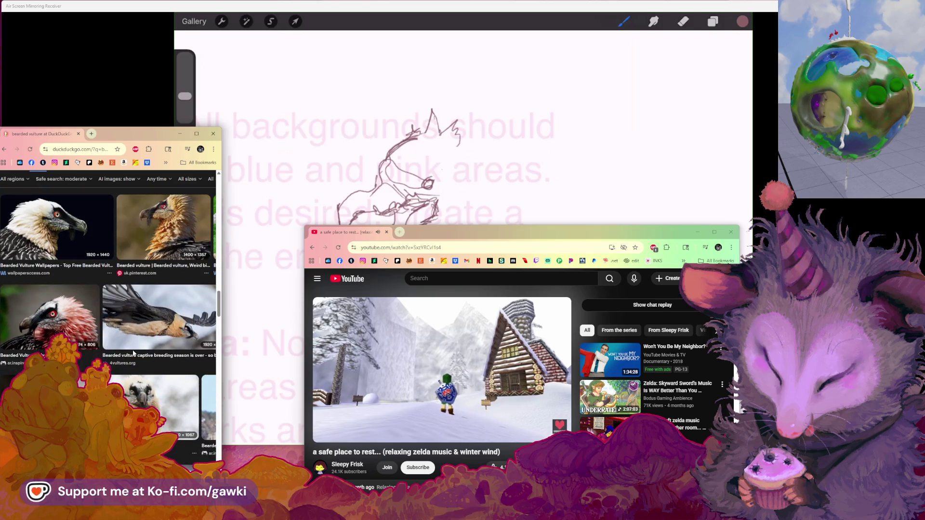
pyautogui.scroll(-4, 79, 334)
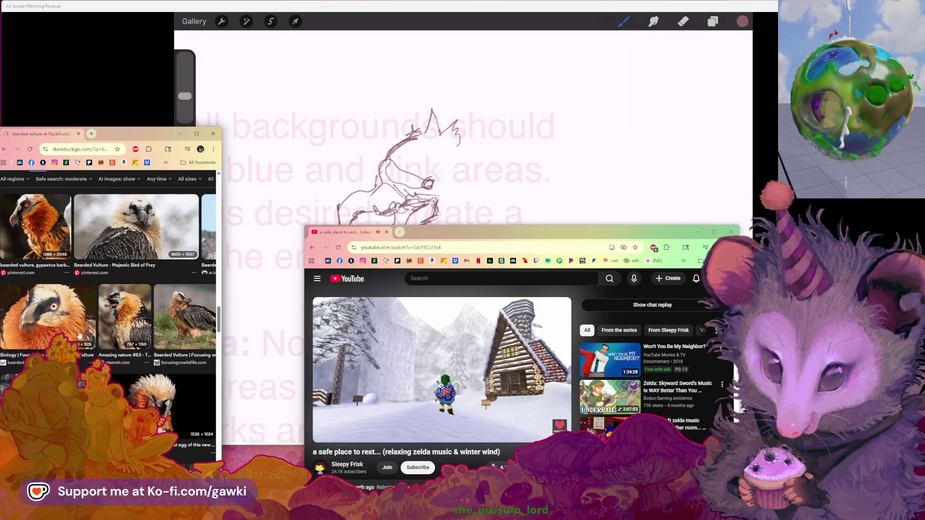
pyautogui.scroll(-2, 80, 335)
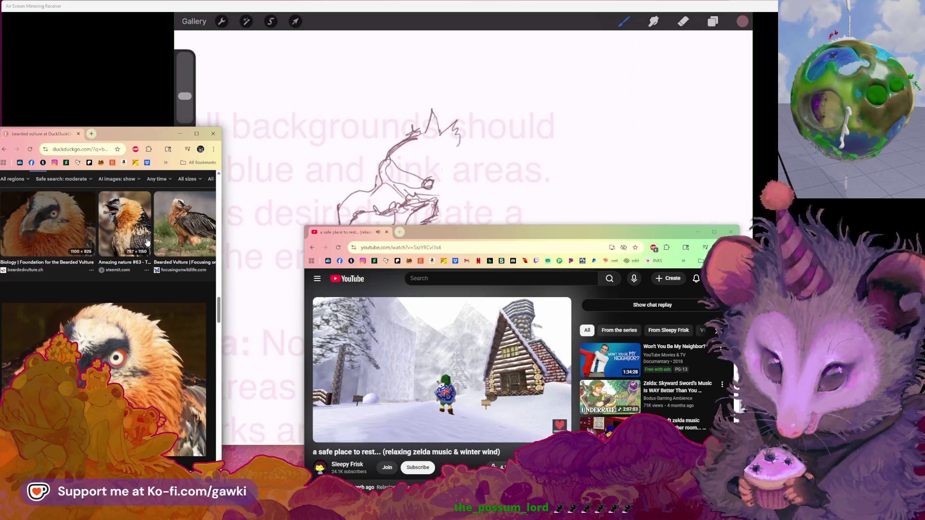
pyautogui.moveTo(117, 140)
pyautogui.mouseDown()
pyautogui.moveTo(137, 20)
pyautogui.moveTo(132, 44)
pyautogui.mouseUp()
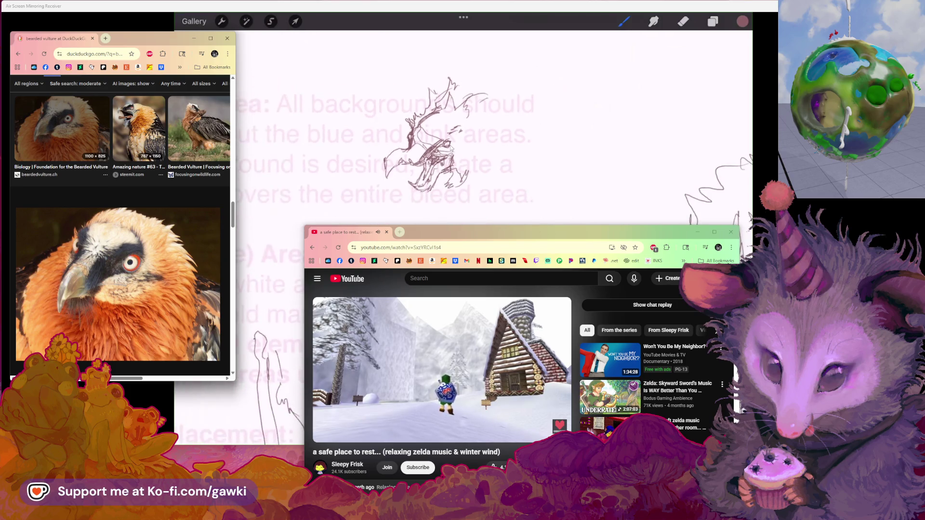
# Loosely sketch the vulture head mid-canvas, undoing one stray stroke
pyautogui.hotkey('ctrl', 'z')
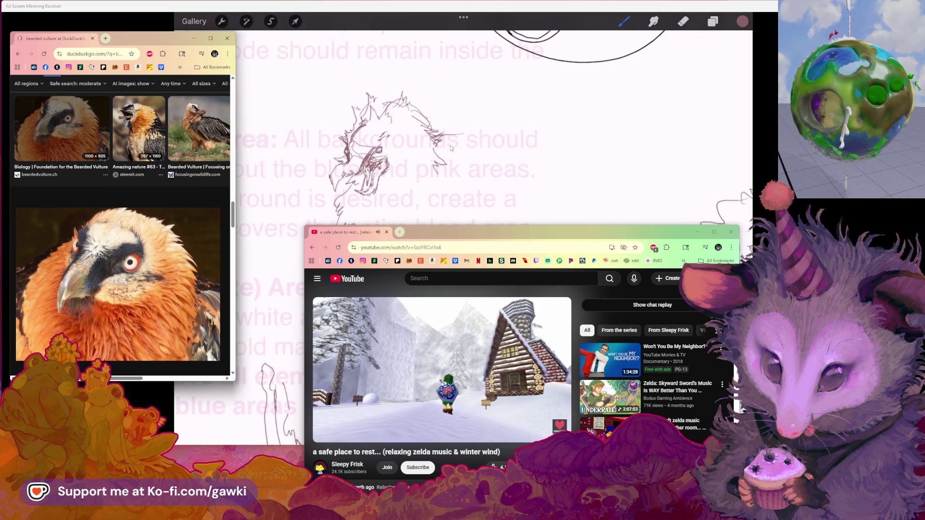
pyautogui.hscroll(-3, 451, 148)
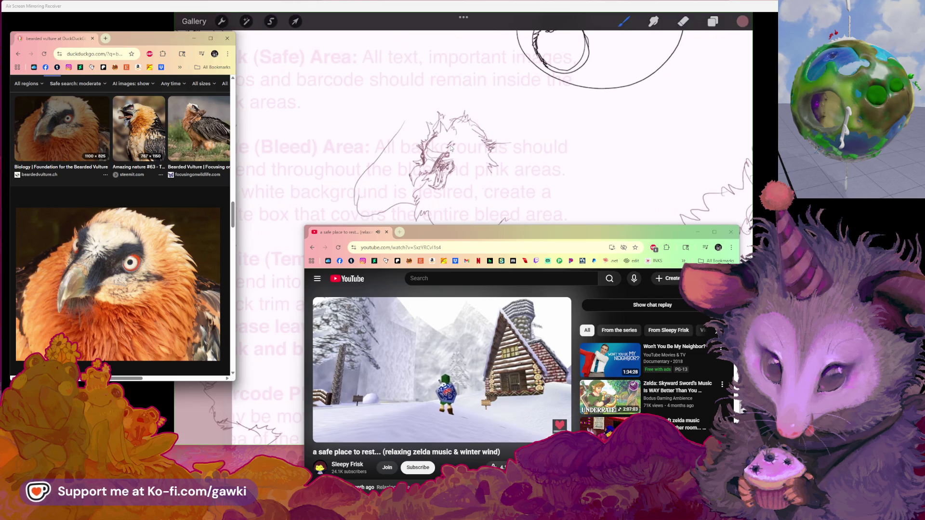
# Redraw the upper-left stroke of the sketch and undo the overly long version
pyautogui.moveTo(457, 95)
pyautogui.mouseDown()
pyautogui.moveTo(401, 126)
pyautogui.moveTo(428, 102)
pyautogui.moveTo(460, 102)
pyautogui.mouseUp()
pyautogui.hotkey('ctrl', 'z')
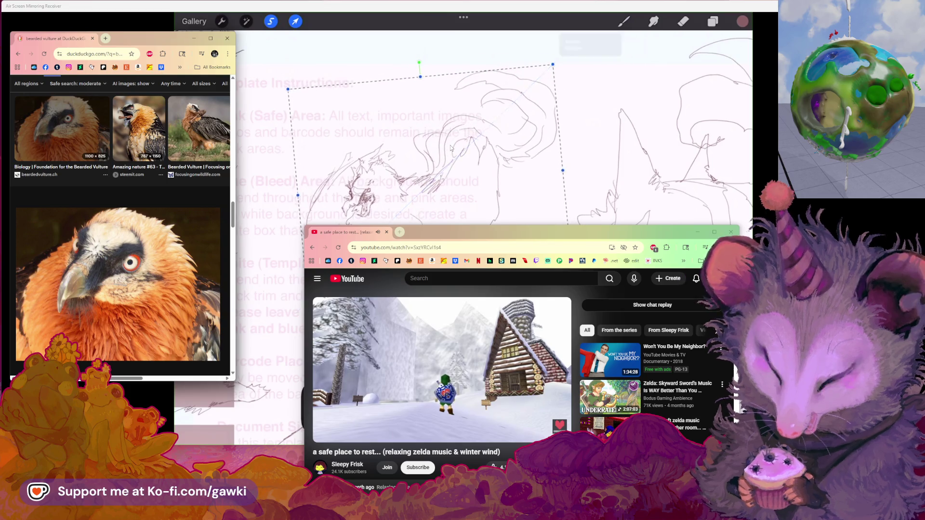
# Scale up the selected sketch section, commit it, and undo the last pencil stroke
pyautogui.moveTo(548, 97)
pyautogui.mouseDown()
pyautogui.moveTo(550, 73)
pyautogui.moveTo(572, 48)
pyautogui.moveTo(552, 77)
pyautogui.moveTo(550, 68)
pyautogui.moveTo(553, 77)
pyautogui.mouseUp()
pyautogui.click(624, 21)
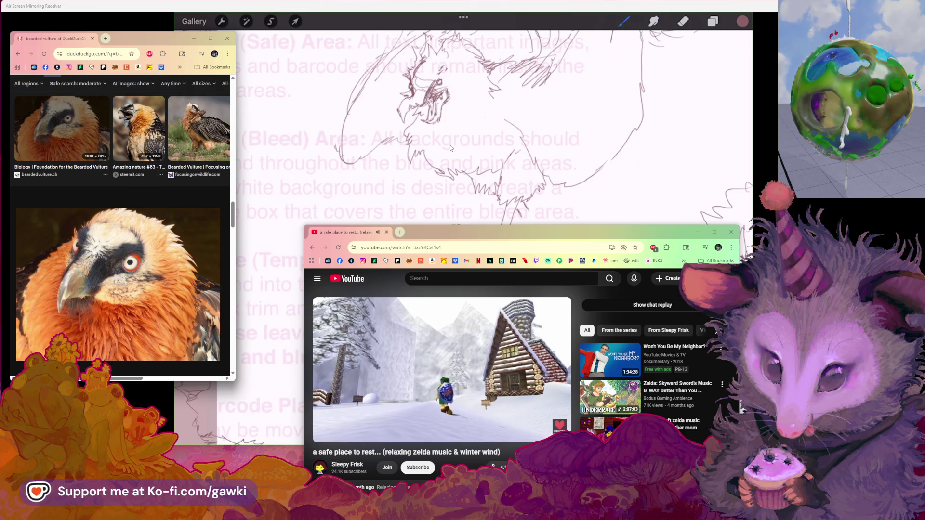
pyautogui.hotkey('ctrl', 'z')
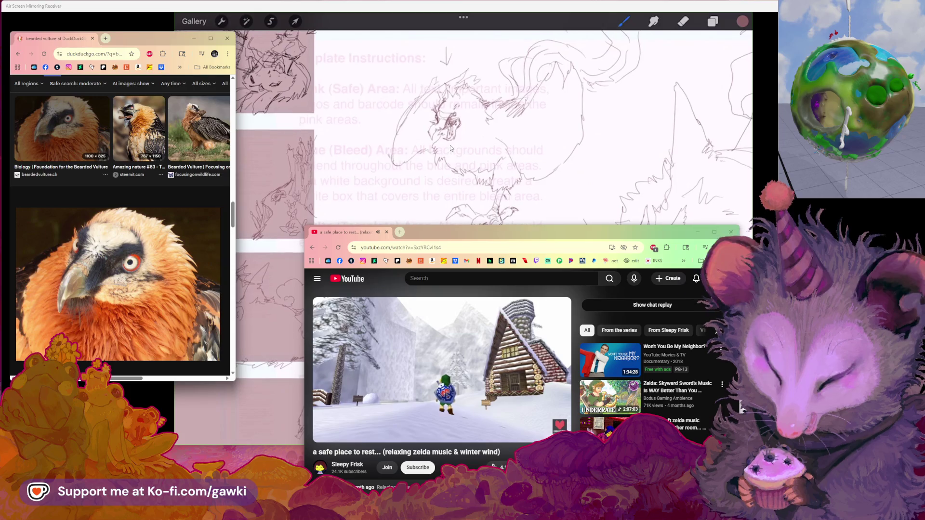
# Scroll the vulture results and preview the BBC photo, then the CritterFacts photo
pyautogui.scroll(-10, 37, 150)
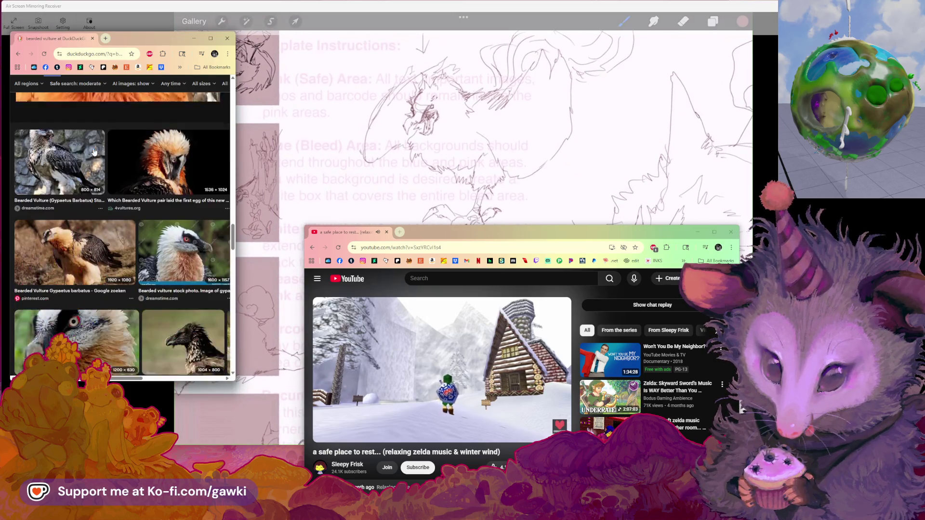
pyautogui.scroll(-5, 100, 153)
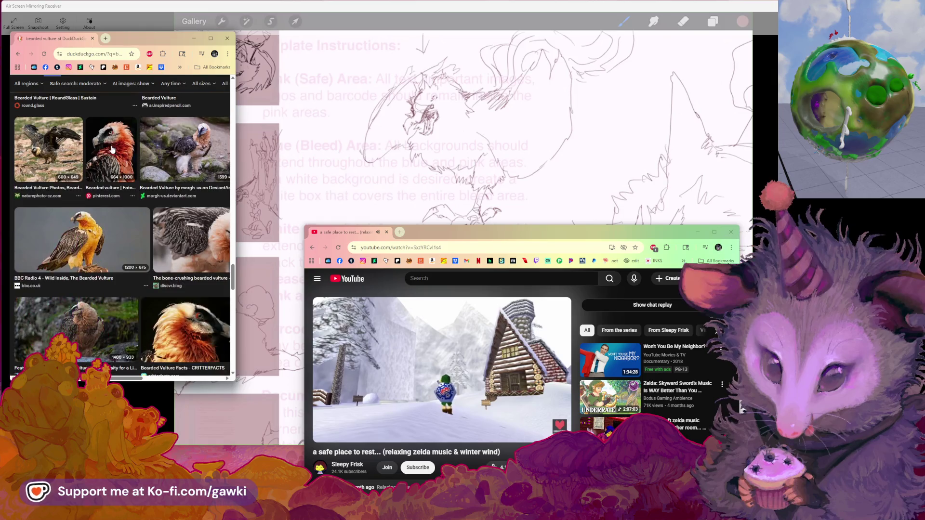
pyautogui.scroll(-2, 85, 188)
pyautogui.click(83, 183)
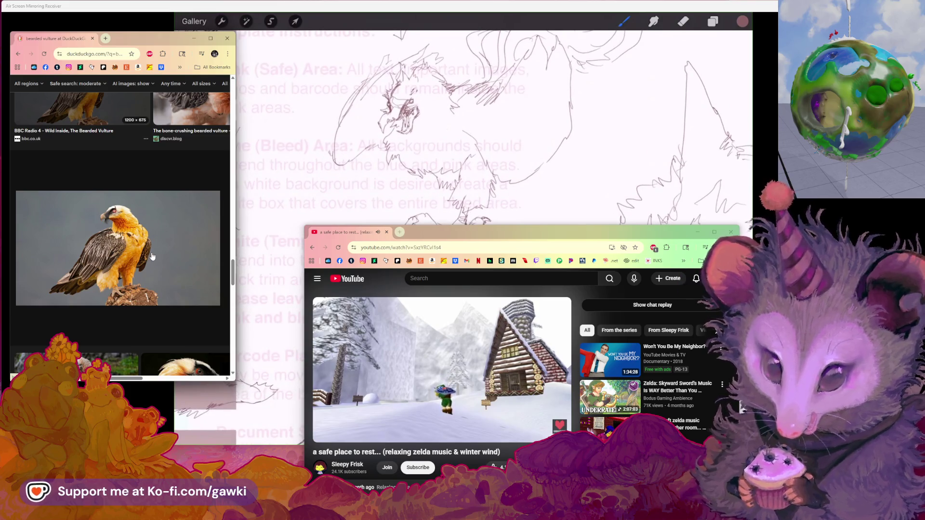
pyautogui.scroll(-3, 148, 260)
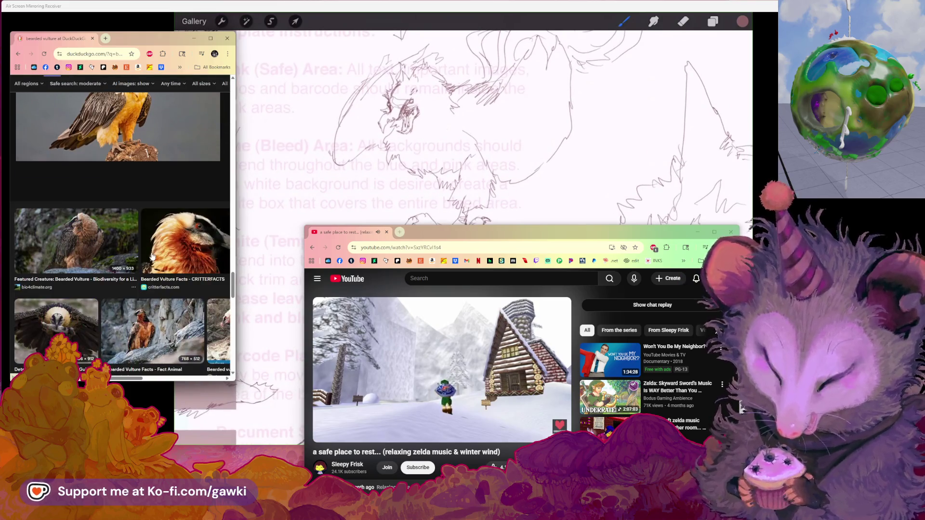
pyautogui.click(175, 230)
pyautogui.scroll(-1, 175, 231)
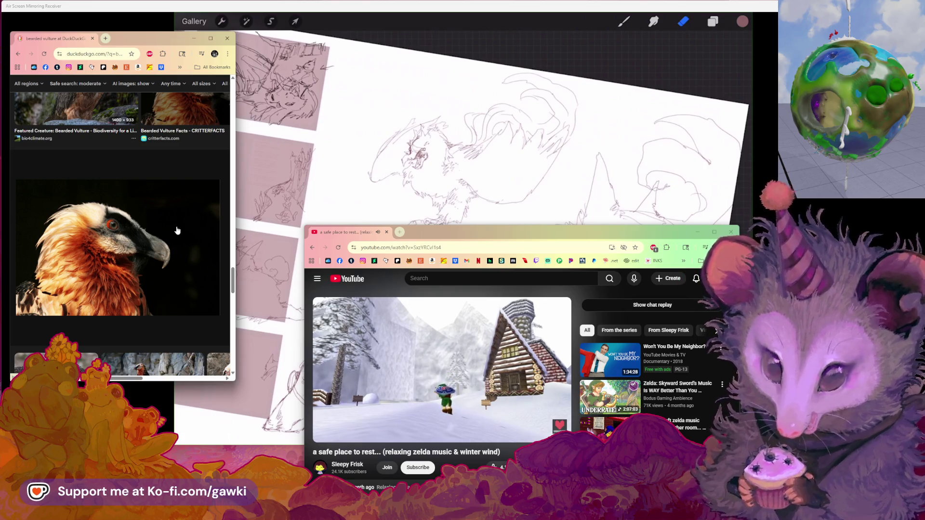
# Preview the flying vulture photo and the freepik vulture photo from the results
pyautogui.scroll(-3, 177, 231)
pyautogui.click(83, 272)
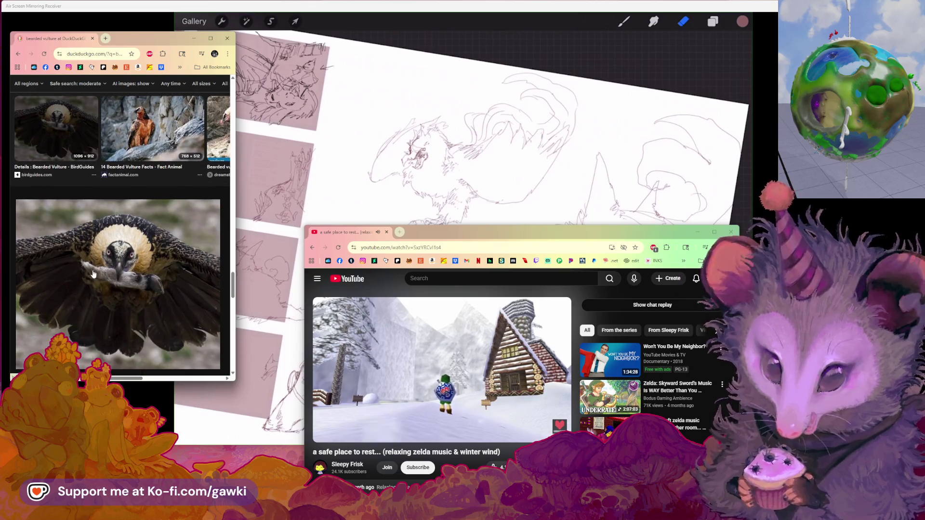
pyautogui.scroll(-2, 96, 274)
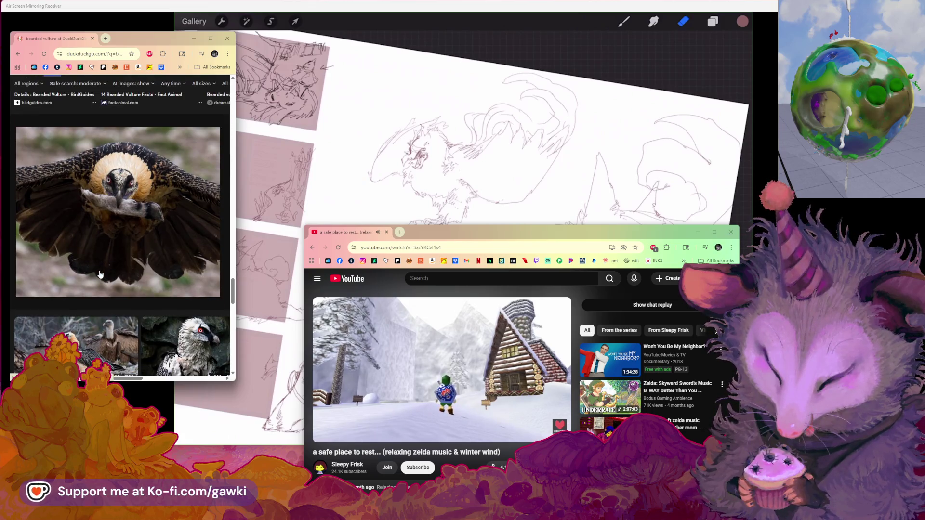
pyautogui.scroll(-3, 100, 272)
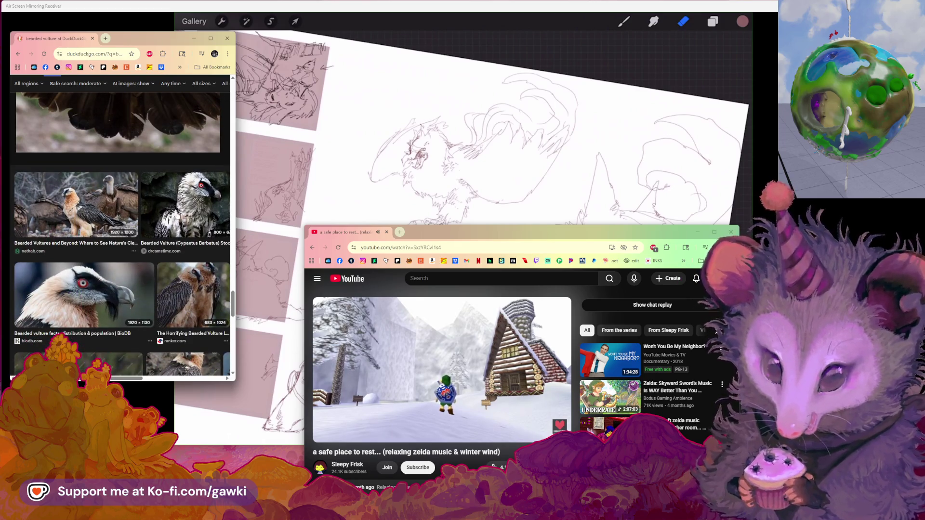
pyautogui.scroll(-3, 177, 215)
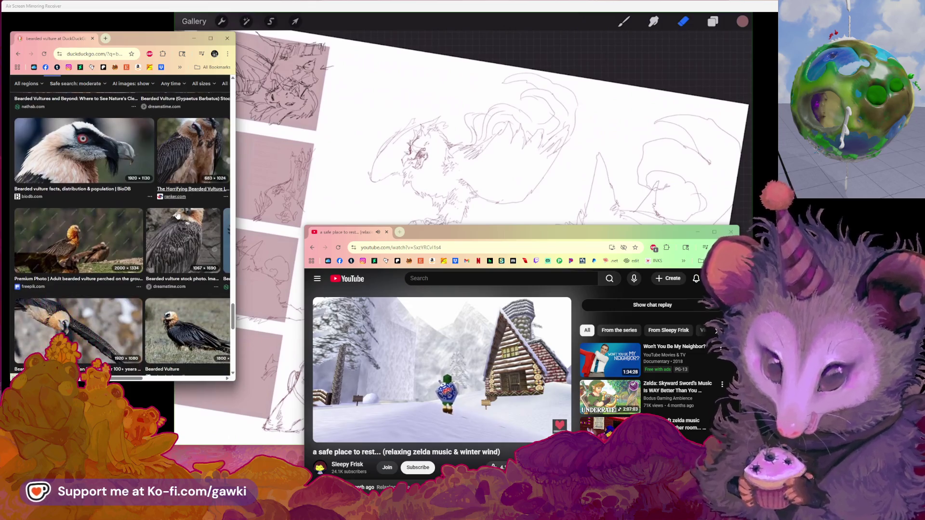
pyautogui.click(135, 228)
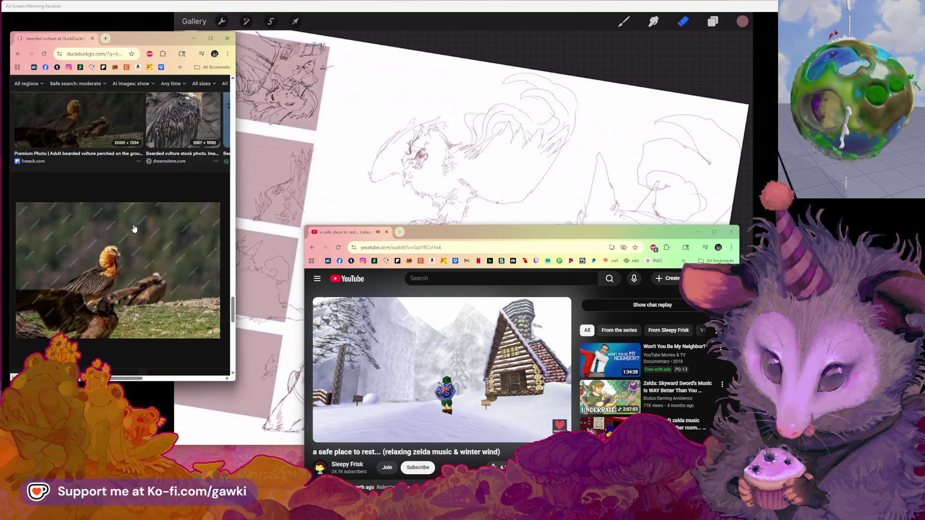
# Preview two more vulture-in-flight photos and shift the browser window down and right
pyautogui.scroll(-3, 134, 227)
pyautogui.click(114, 256)
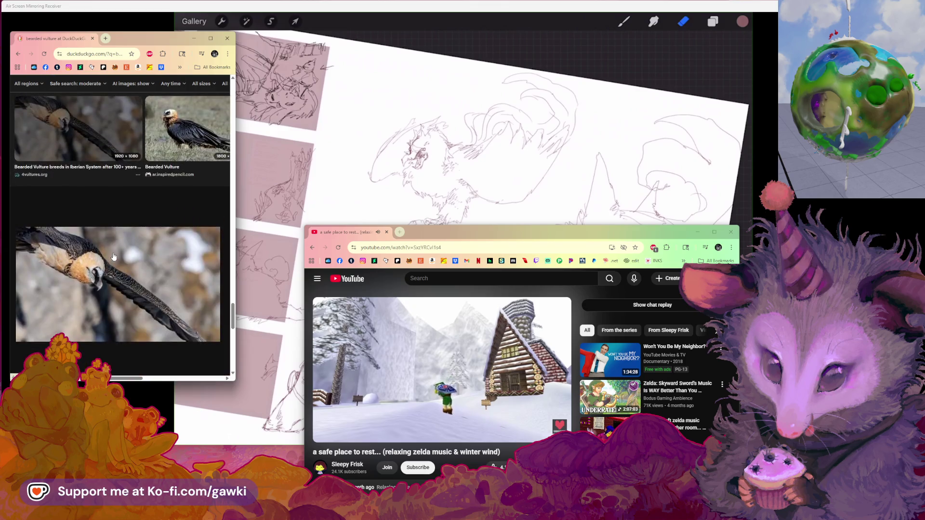
pyautogui.scroll(-4, 114, 257)
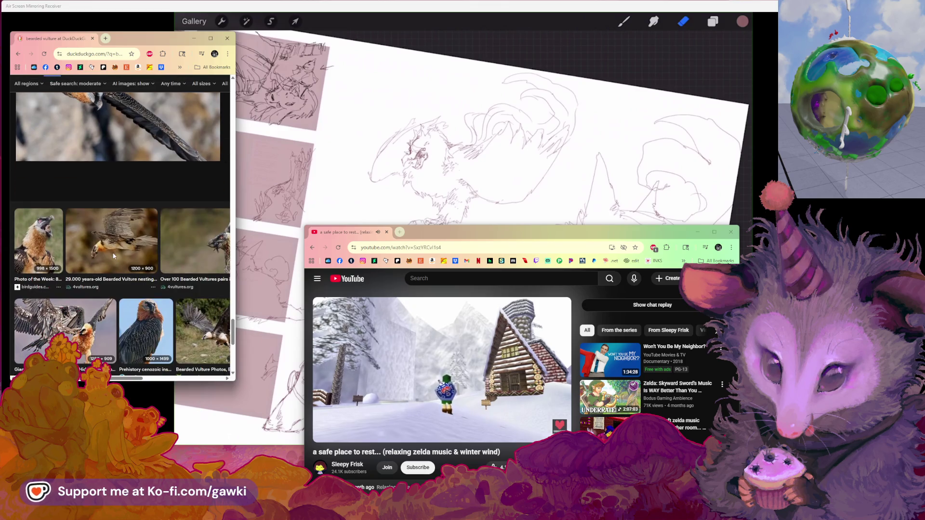
pyautogui.click(120, 244)
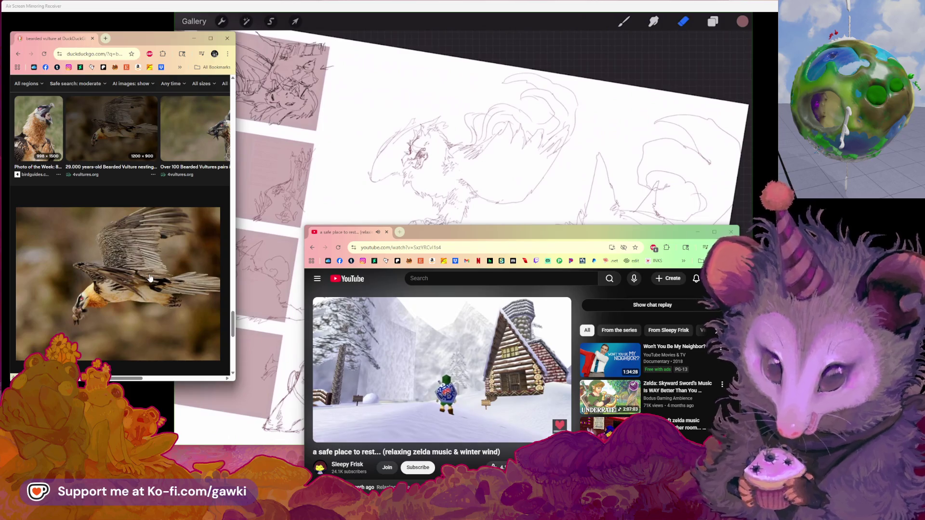
pyautogui.scroll(-1, 150, 278)
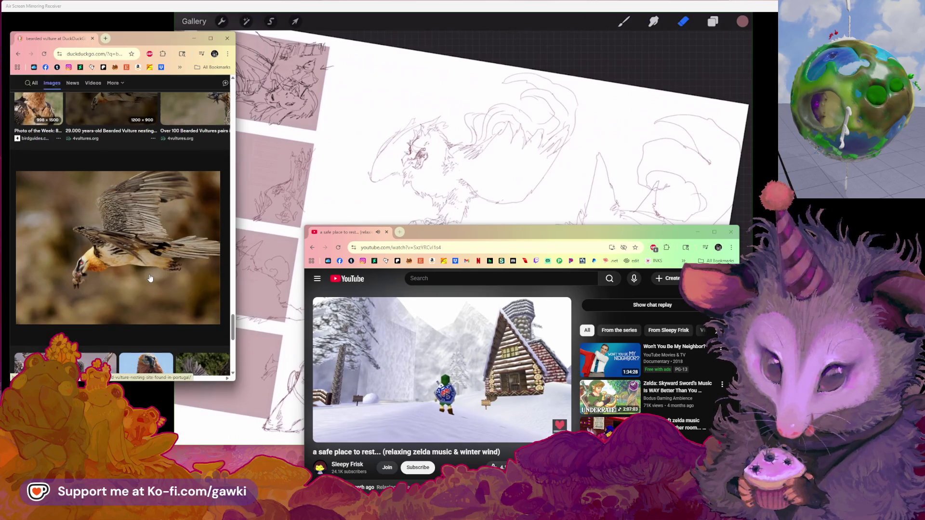
pyautogui.moveTo(134, 40)
pyautogui.mouseDown()
pyautogui.moveTo(182, 64)
pyautogui.moveTo(139, 46)
pyautogui.mouseUp()
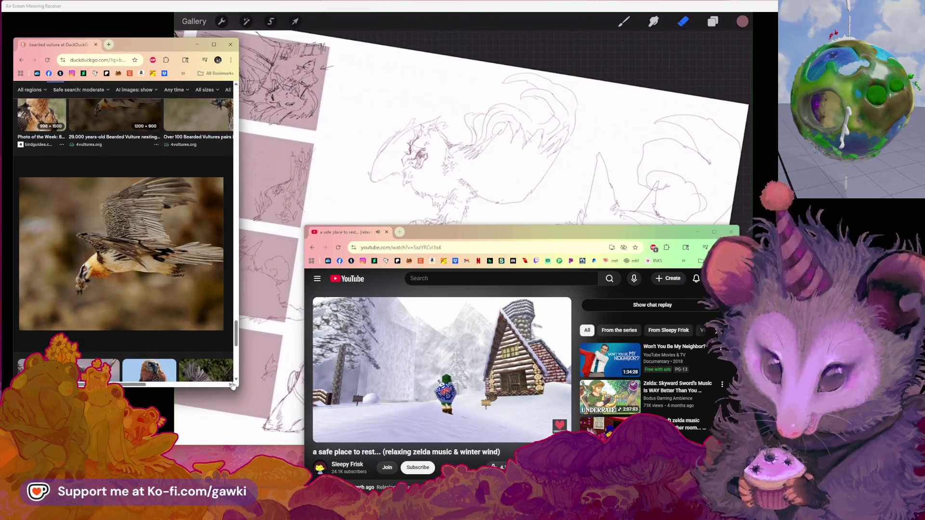
# Enlarge the browser window and preview the naturephoto, Giants Castle, and 4vultures nesting-site photos
pyautogui.moveTo(238, 389); pyautogui.dragTo(370, 490)
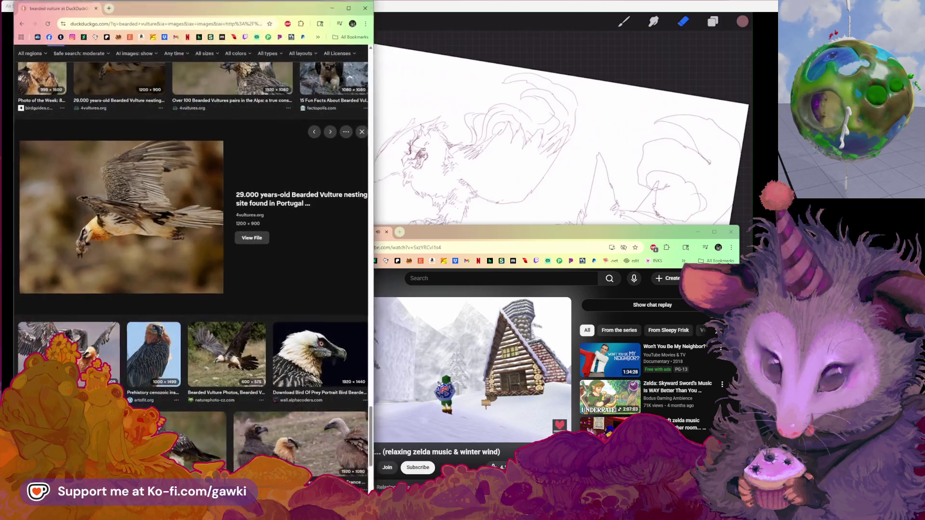
pyautogui.click(195, 339)
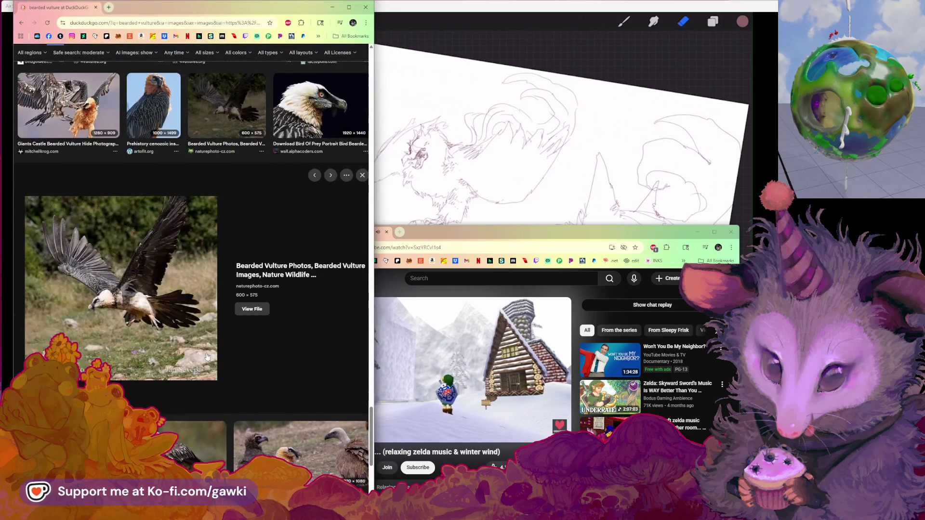
pyautogui.scroll(1, 120, 260)
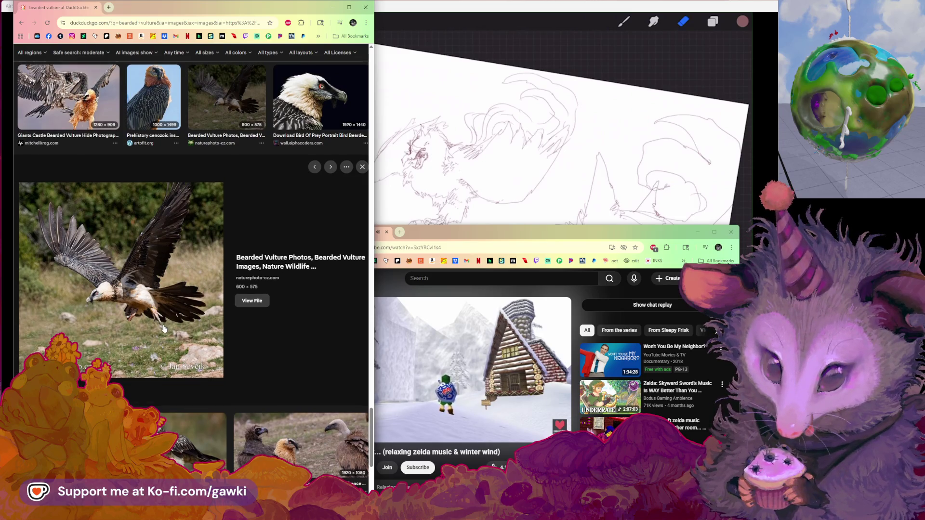
pyautogui.scroll(-1, 164, 329)
pyautogui.scroll(2, 163, 329)
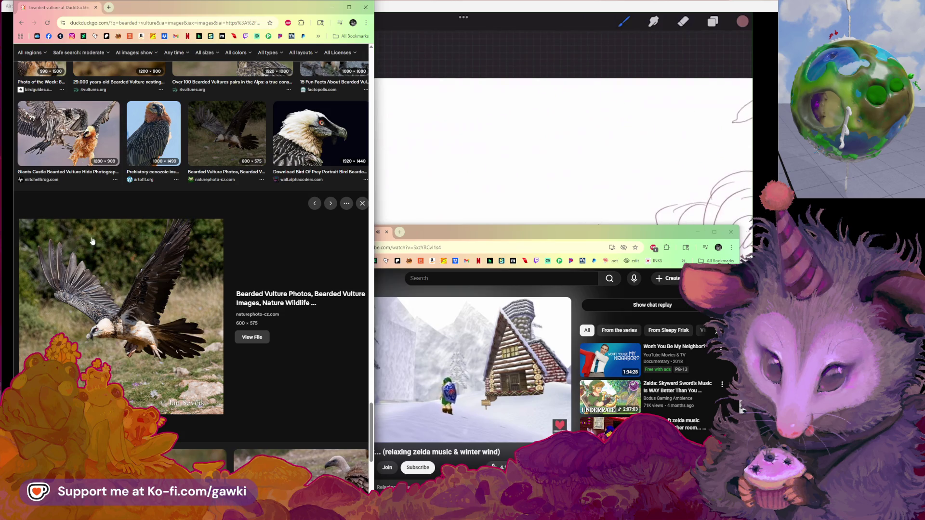
pyautogui.click(103, 140)
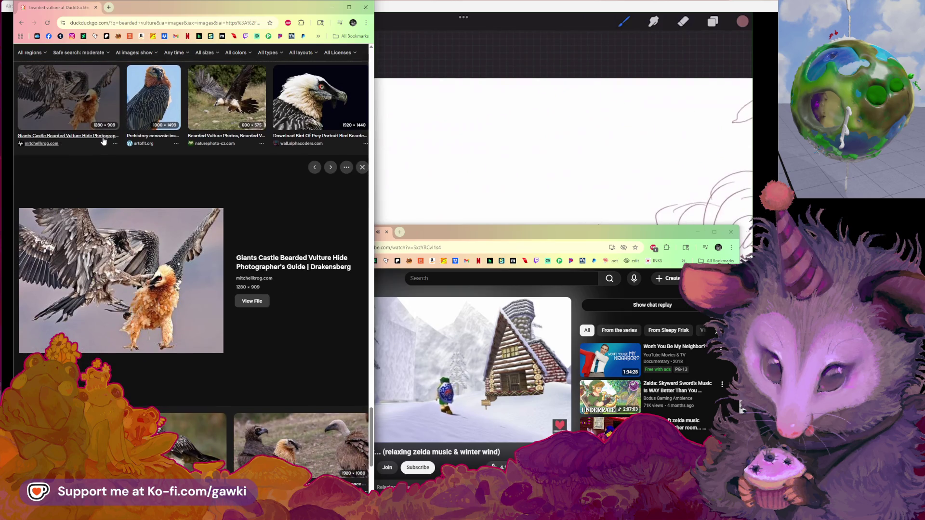
pyautogui.scroll(-4, 148, 247)
pyautogui.scroll(8, 148, 247)
pyautogui.click(148, 247)
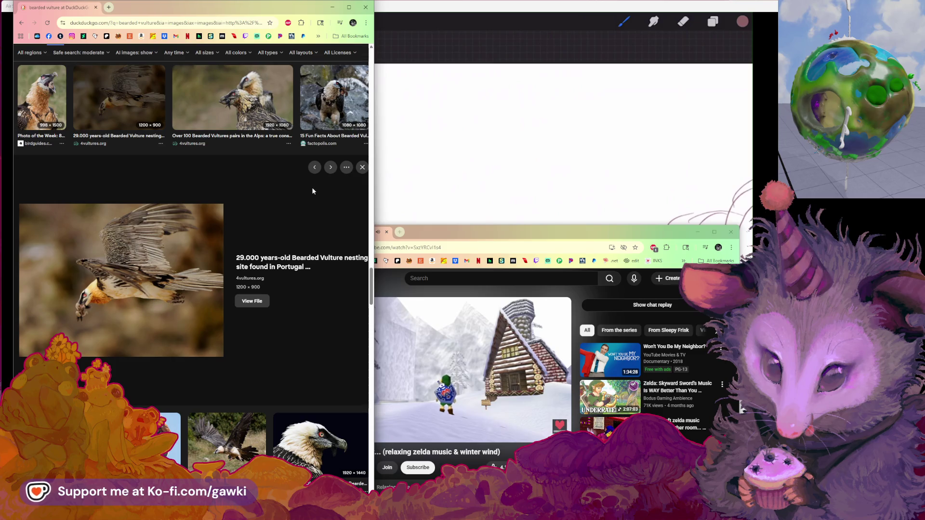
# Open the 4vultures source article on the 29,000-year-old nesting site and start reading
pyautogui.click(298, 262)
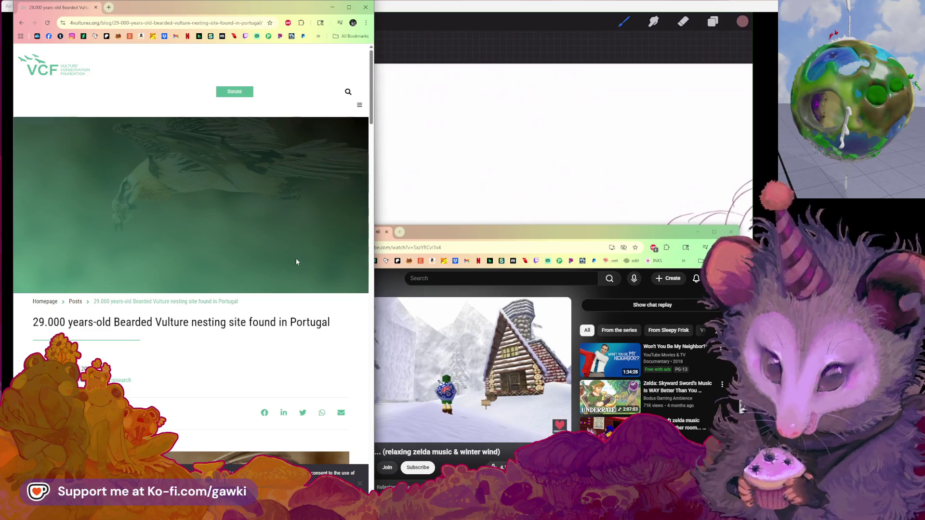
pyautogui.scroll(-2, 296, 259)
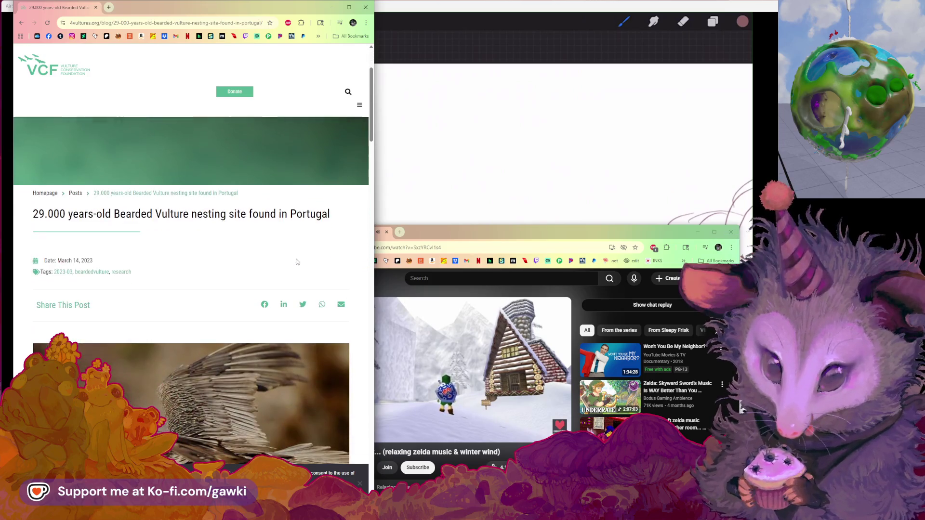
pyautogui.scroll(-2, 251, 277)
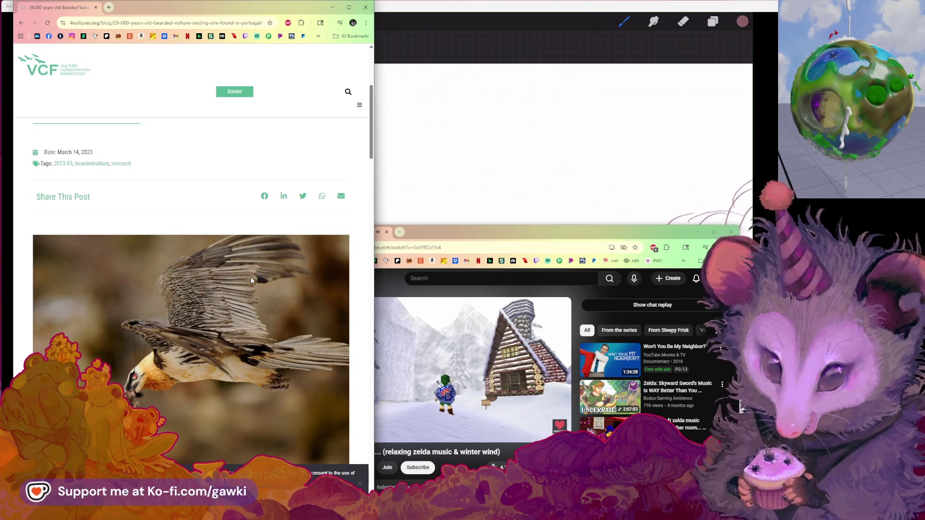
pyautogui.scroll(-1, 250, 280)
pyautogui.scroll(-3, 250, 280)
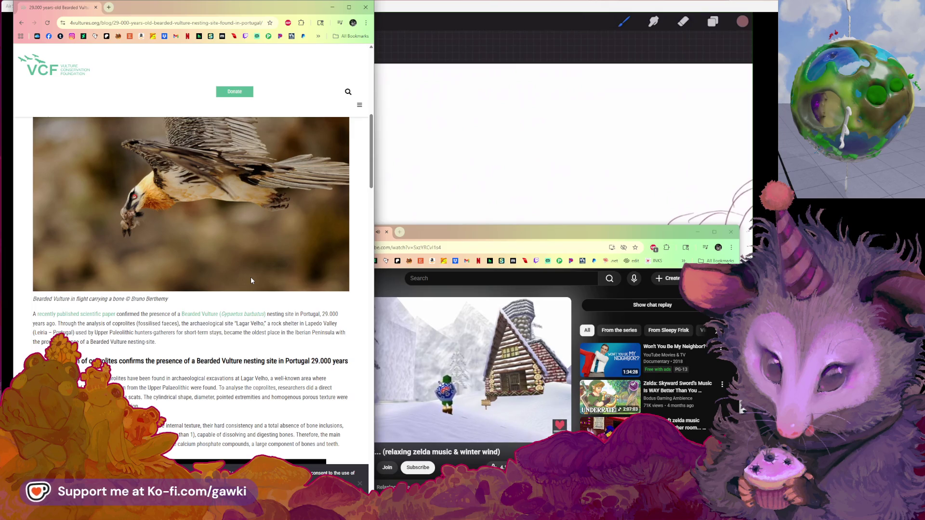
pyautogui.scroll(-2, 251, 279)
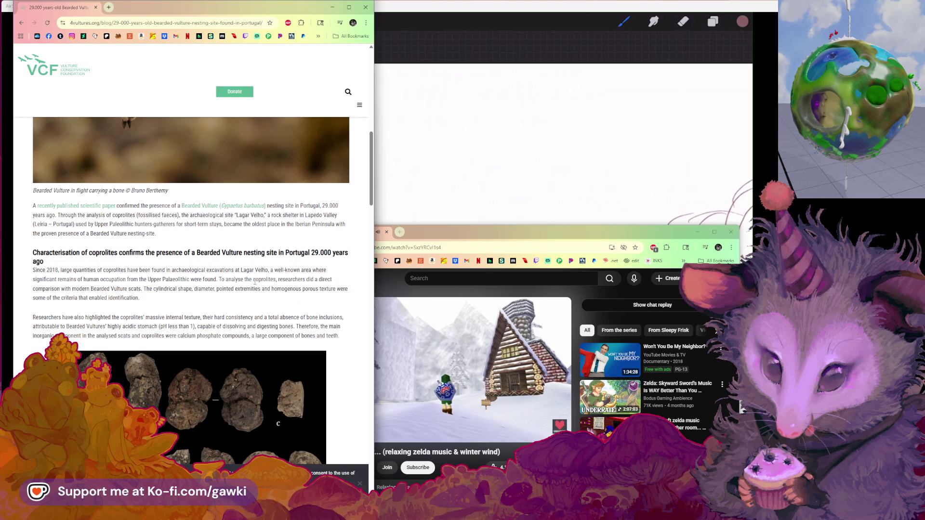
pyautogui.scroll(-1, 255, 283)
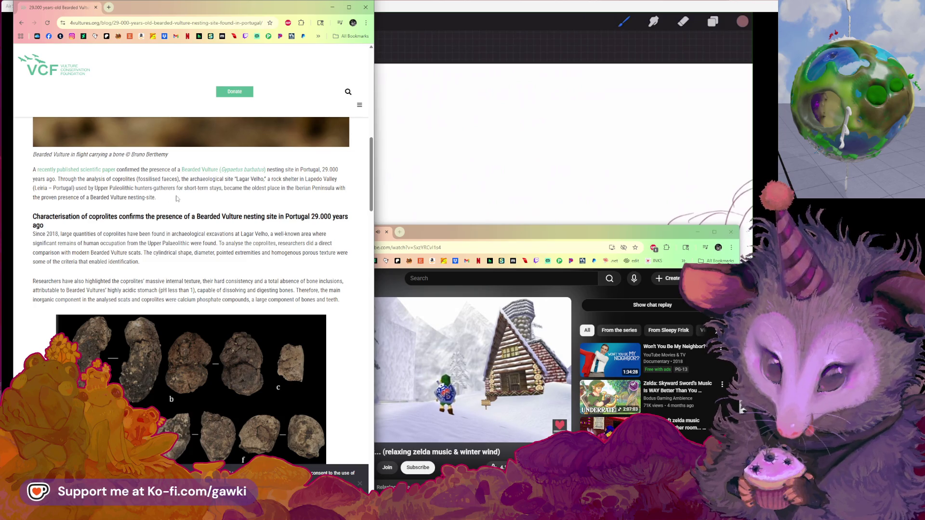
# Read down to the coprolite morphotype chart, then go back to the image results
pyautogui.scroll(5, 174, 198)
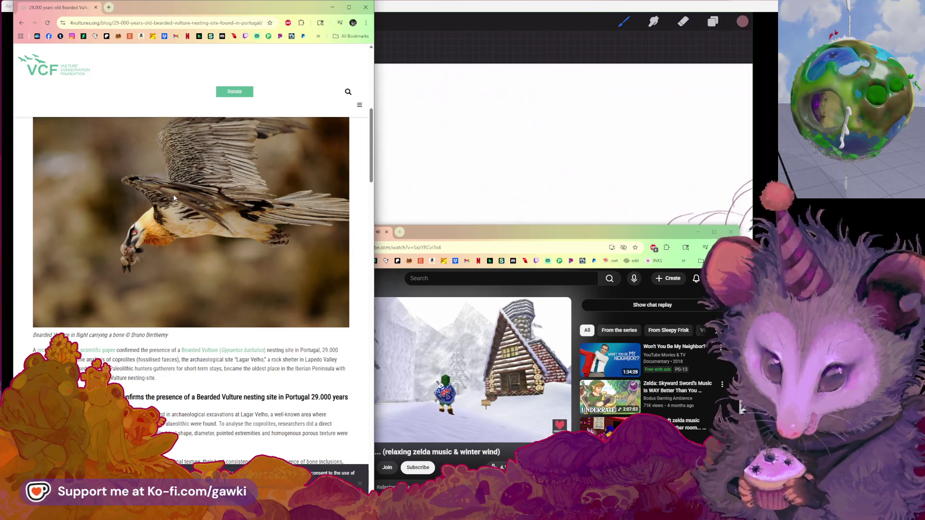
pyautogui.scroll(-1, 174, 197)
pyautogui.scroll(-1, 174, 197)
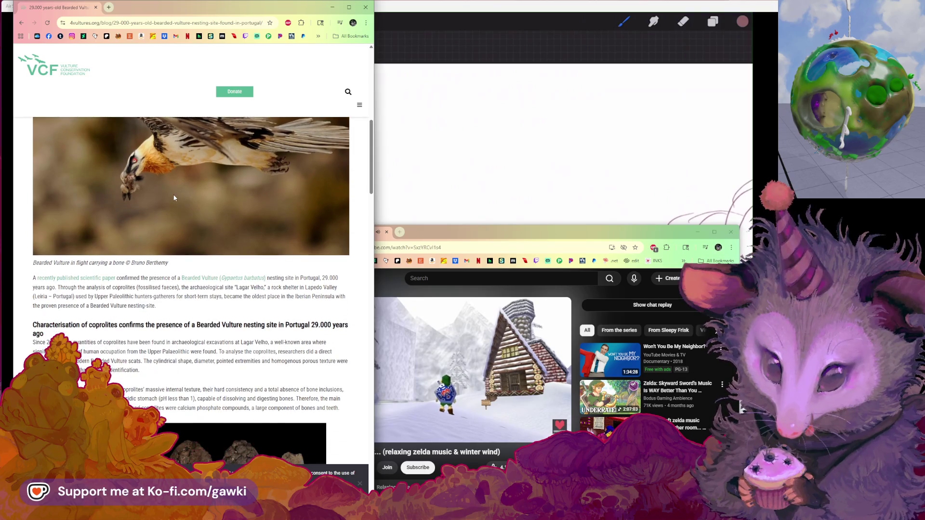
pyautogui.scroll(-1, 174, 197)
pyautogui.scroll(-1, 174, 198)
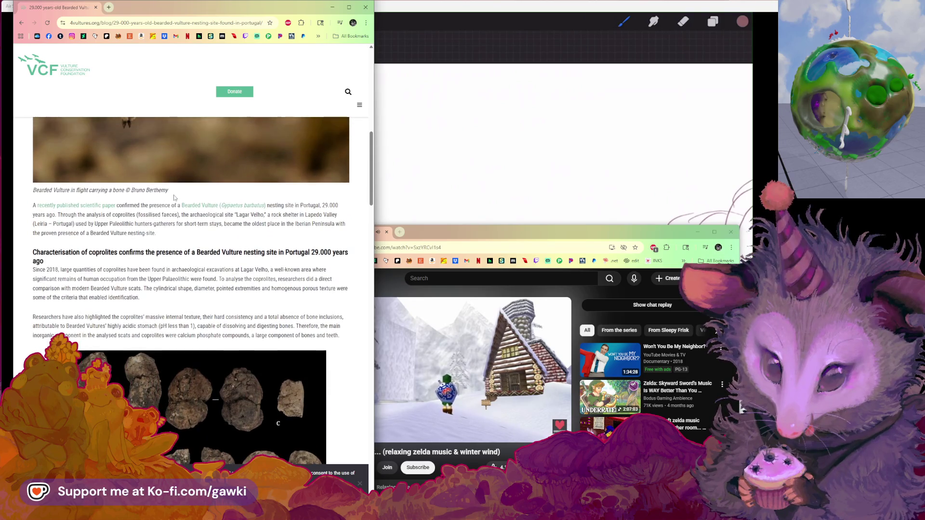
pyautogui.scroll(-1, 188, 200)
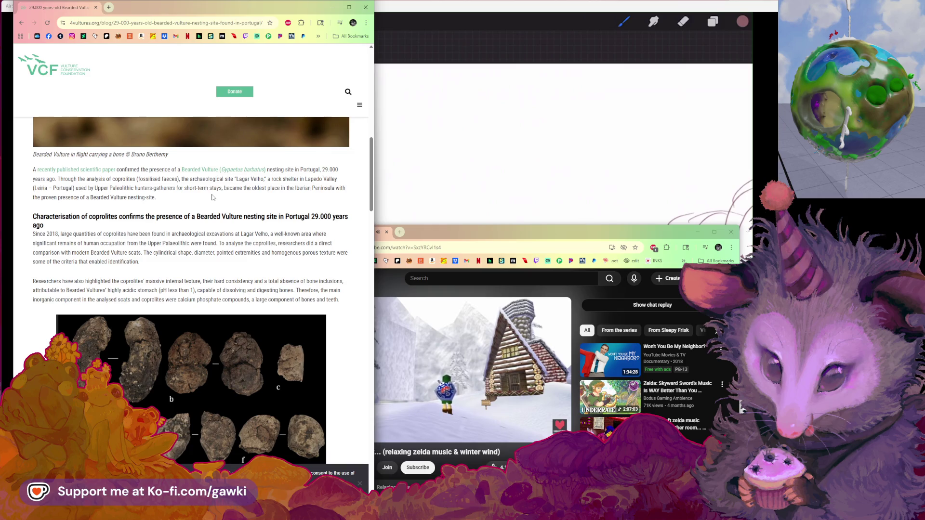
pyautogui.scroll(-1, 212, 198)
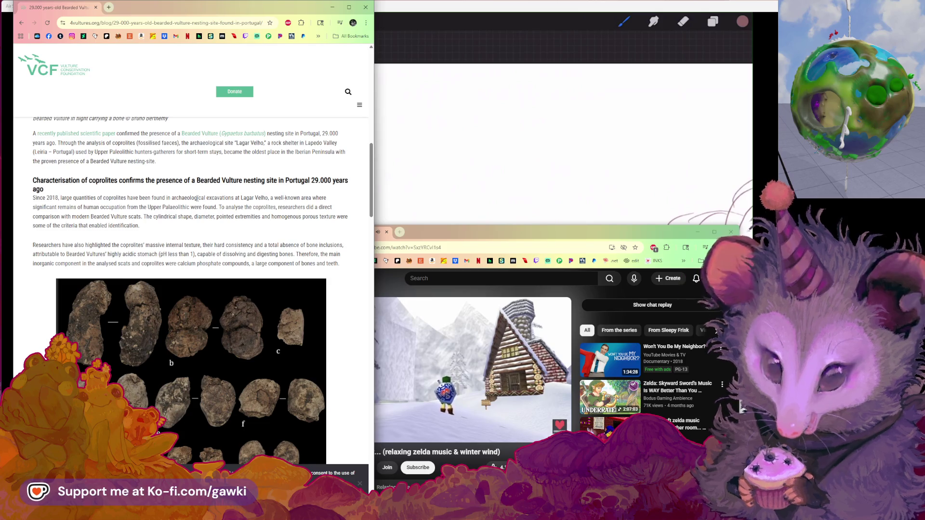
pyautogui.scroll(-5, 196, 198)
pyautogui.scroll(-5, 197, 202)
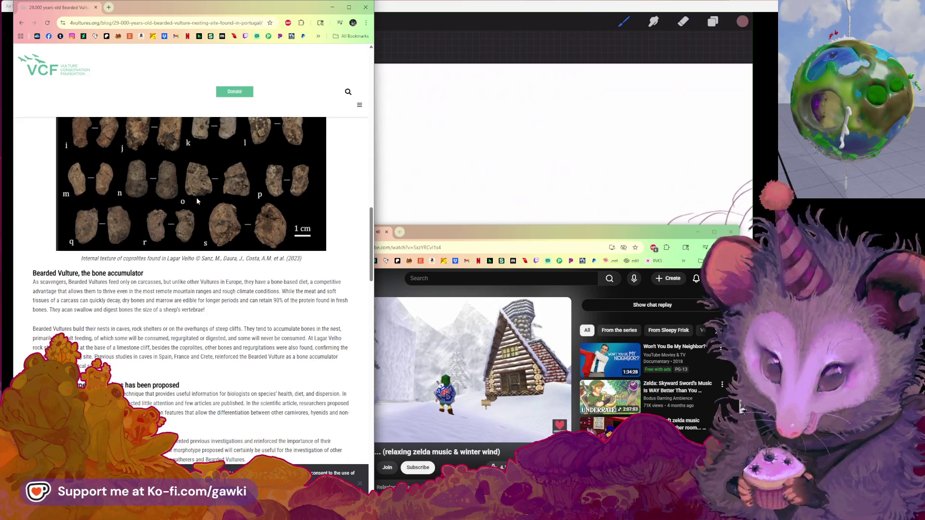
pyautogui.scroll(-1, 196, 201)
pyautogui.scroll(-2, 197, 201)
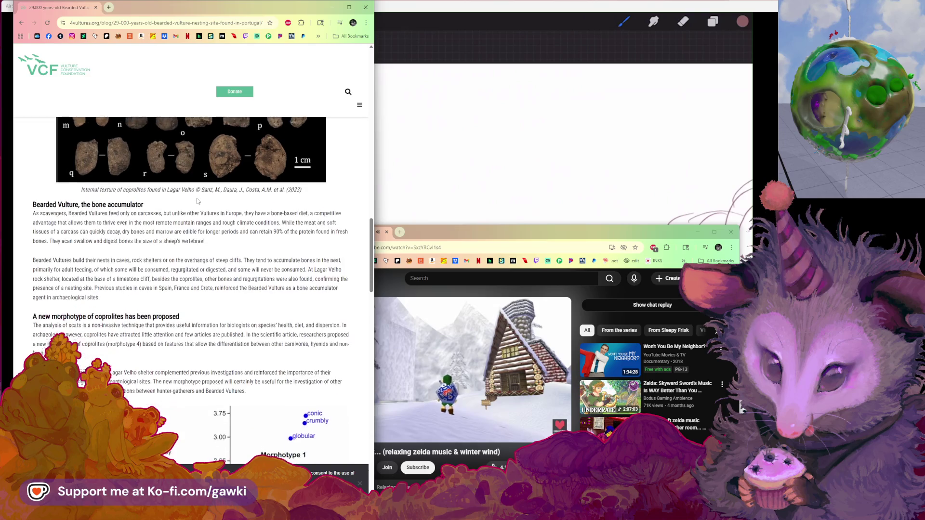
pyautogui.scroll(-4, 197, 199)
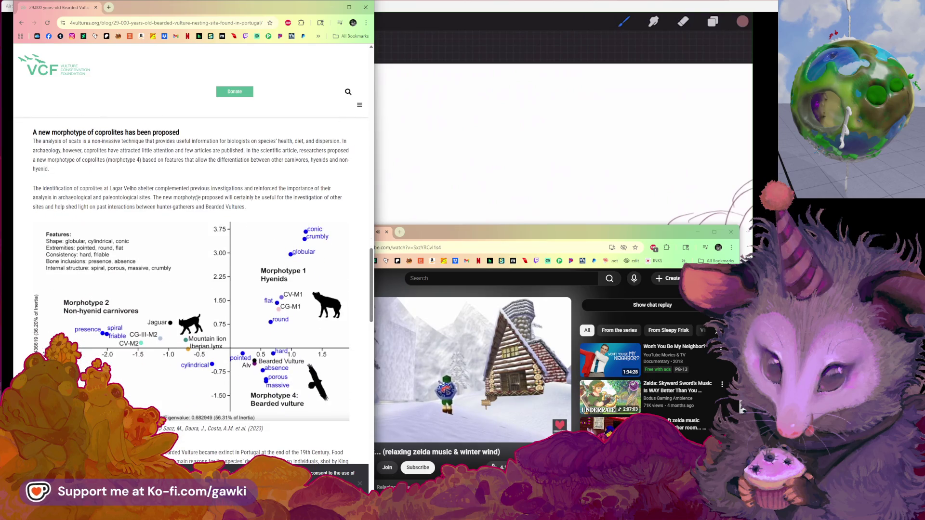
pyautogui.click(21, 22)
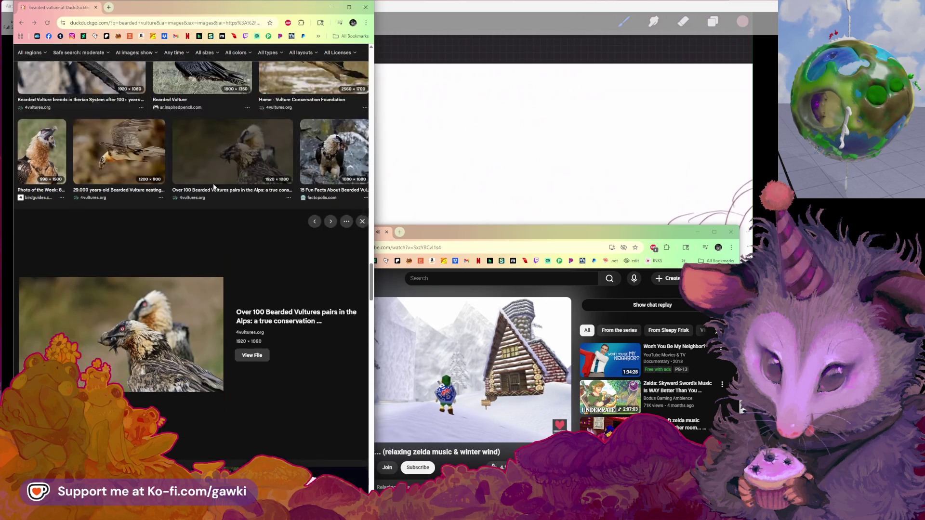
# Preview the naturephoto-cz.com wings-spread photo, widen the browser window, and close the preview
pyautogui.scroll(-5, 237, 206)
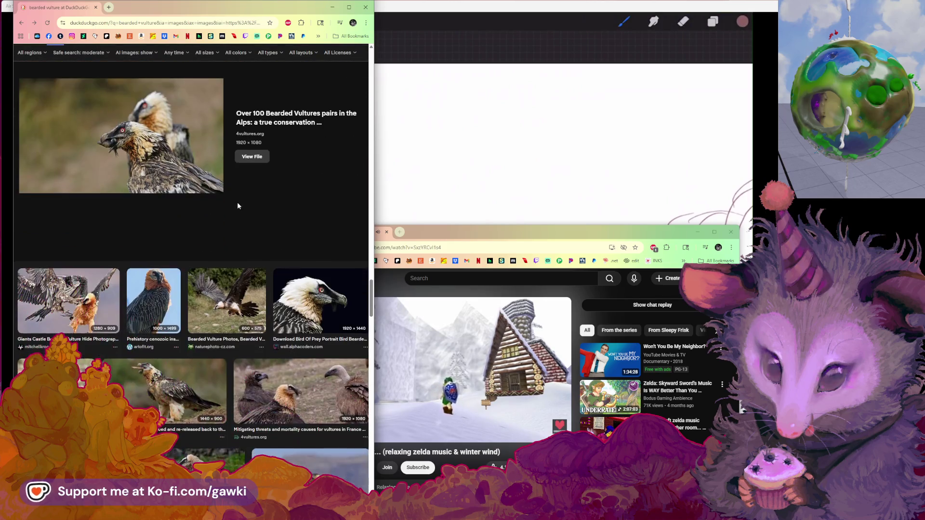
pyautogui.scroll(-3, 237, 206)
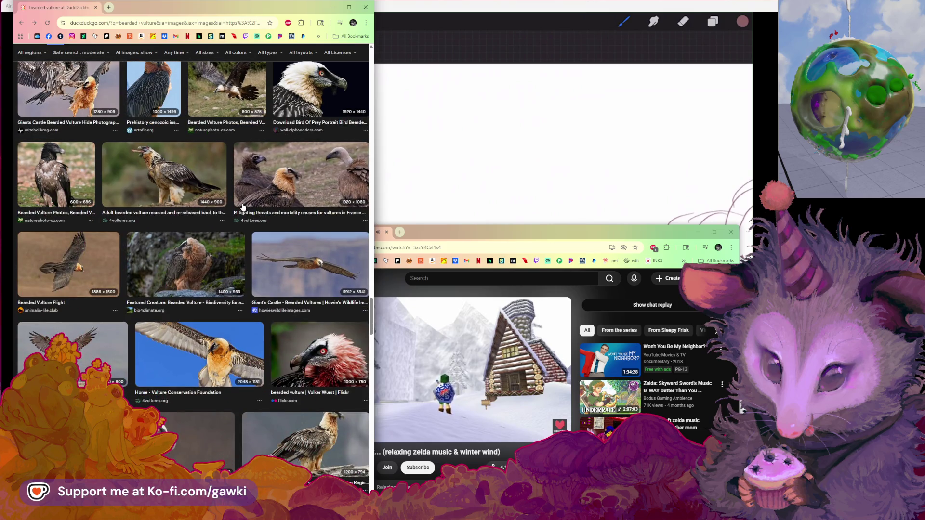
pyautogui.scroll(-5, 238, 207)
pyautogui.scroll(-10, 235, 208)
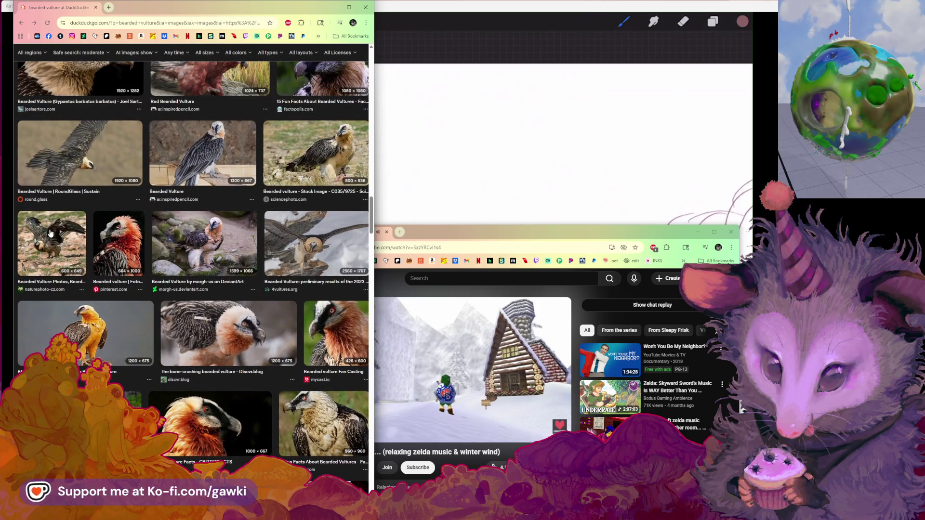
pyautogui.click(50, 234)
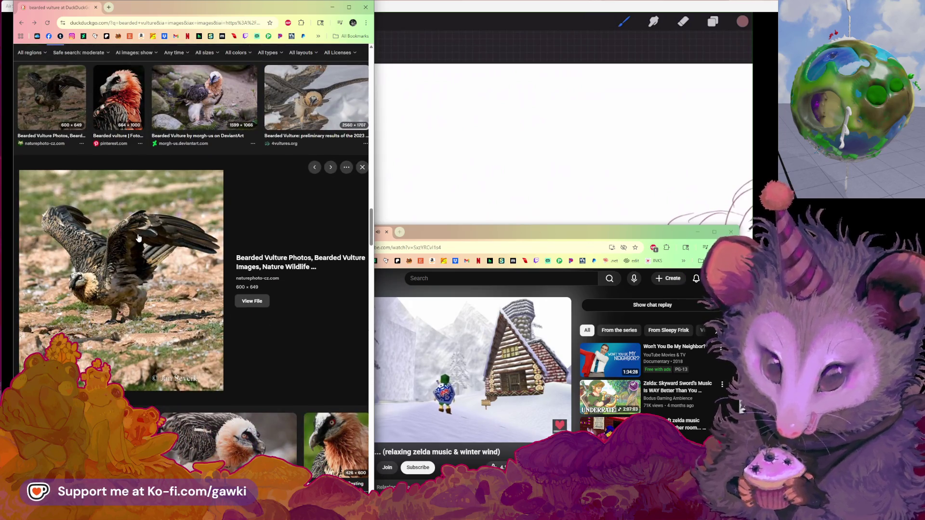
pyautogui.moveTo(375, 152); pyautogui.dragTo(596, 152)
pyautogui.click(578, 167)
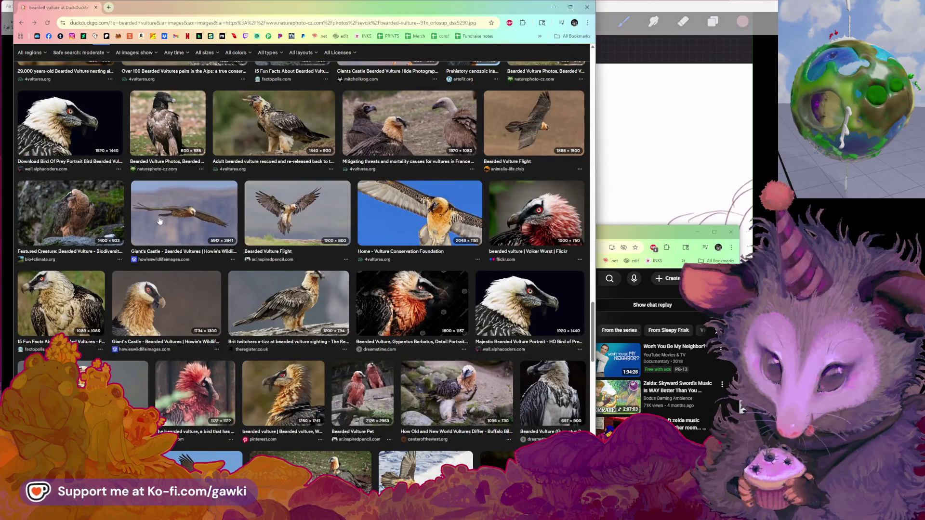
# Browse the wider results grid and reopen the naturephoto-cz.com vulture photo in large preview
pyautogui.scroll(-2, 159, 221)
pyautogui.scroll(4, 160, 220)
pyautogui.scroll(-3, 160, 221)
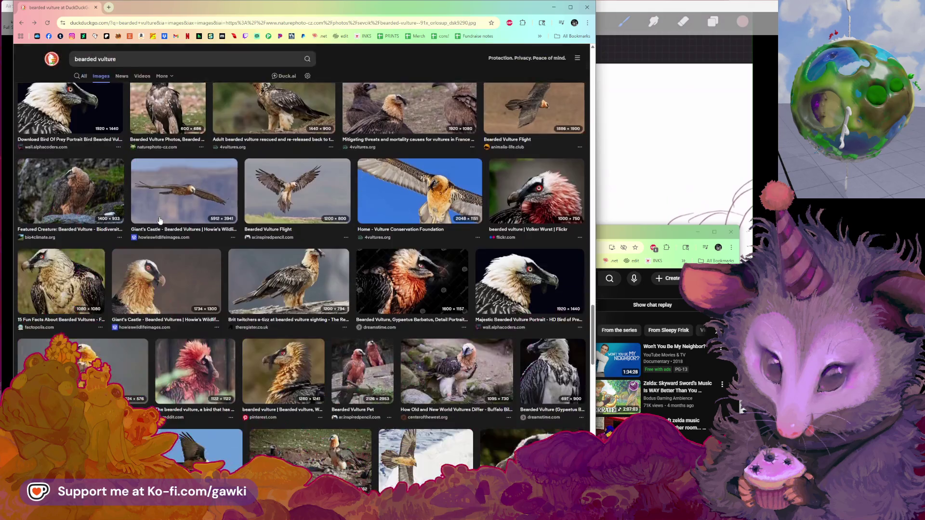
pyautogui.scroll(-3, 159, 220)
pyautogui.scroll(-4, 159, 220)
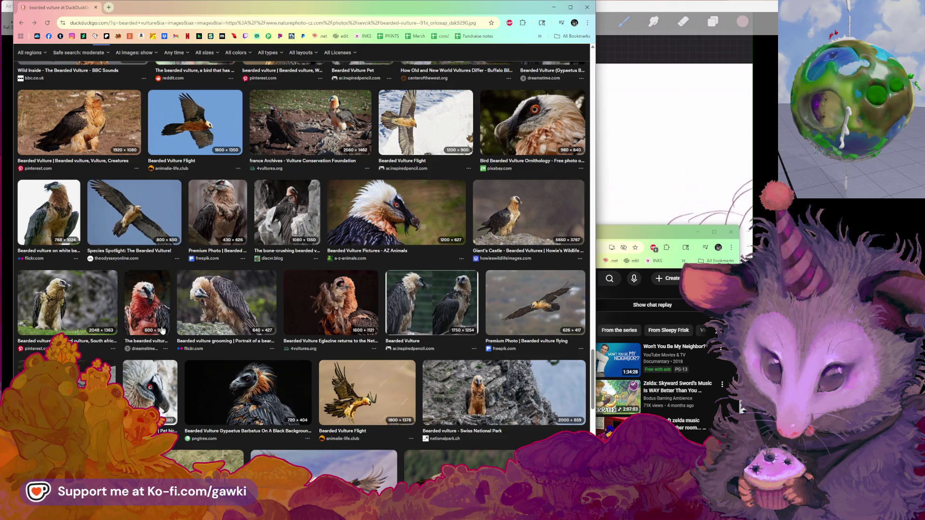
pyautogui.scroll(7, 163, 320)
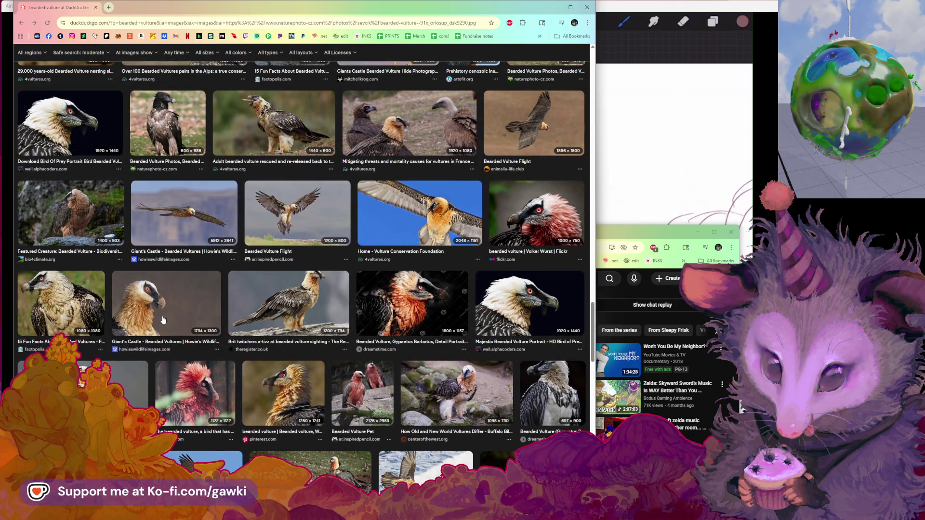
pyautogui.scroll(2, 163, 320)
pyautogui.scroll(1, 163, 321)
pyautogui.scroll(1, 163, 320)
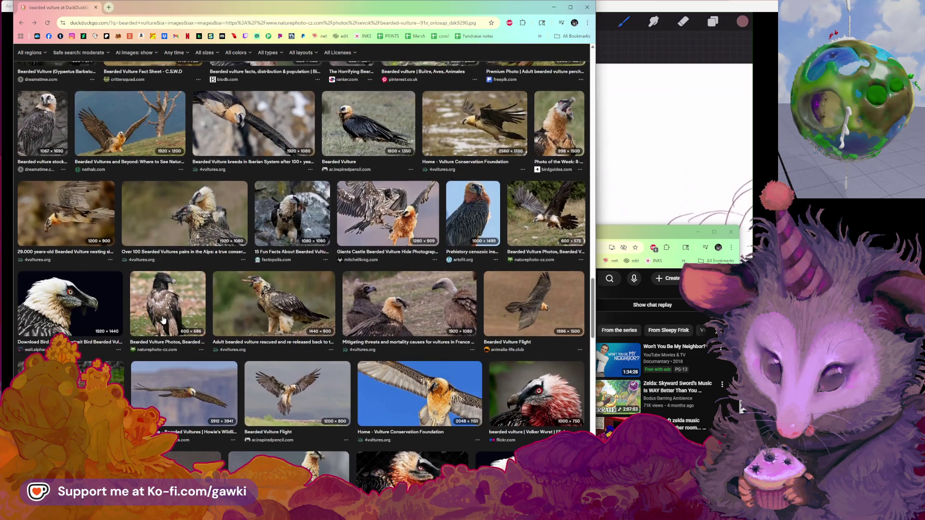
pyautogui.scroll(5, 163, 320)
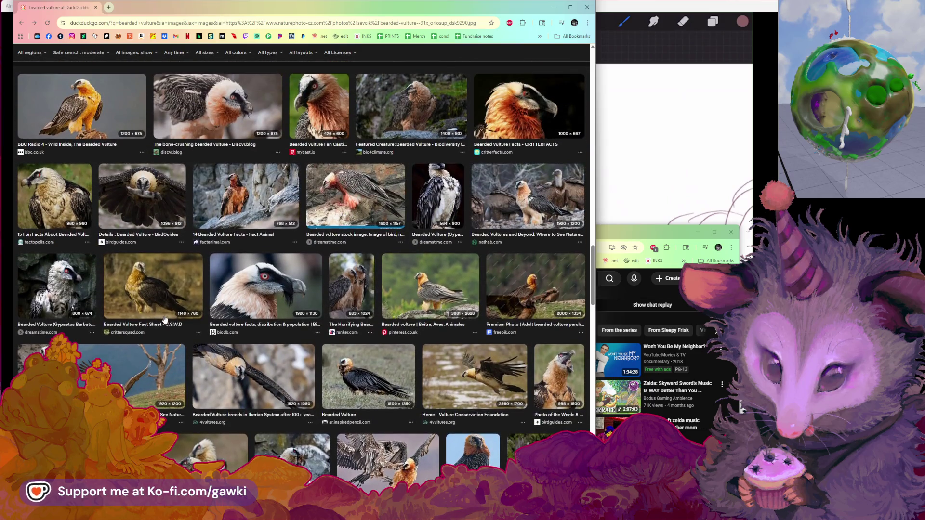
pyautogui.click(164, 320)
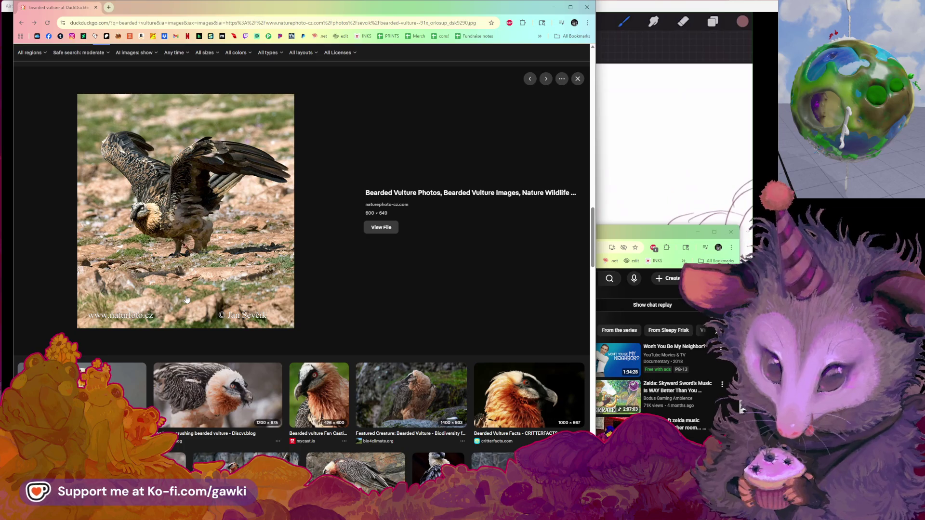
# Look over the enlarged naturephoto-cz.com photo and bring up its context menu
pyautogui.scroll(-5, 187, 299)
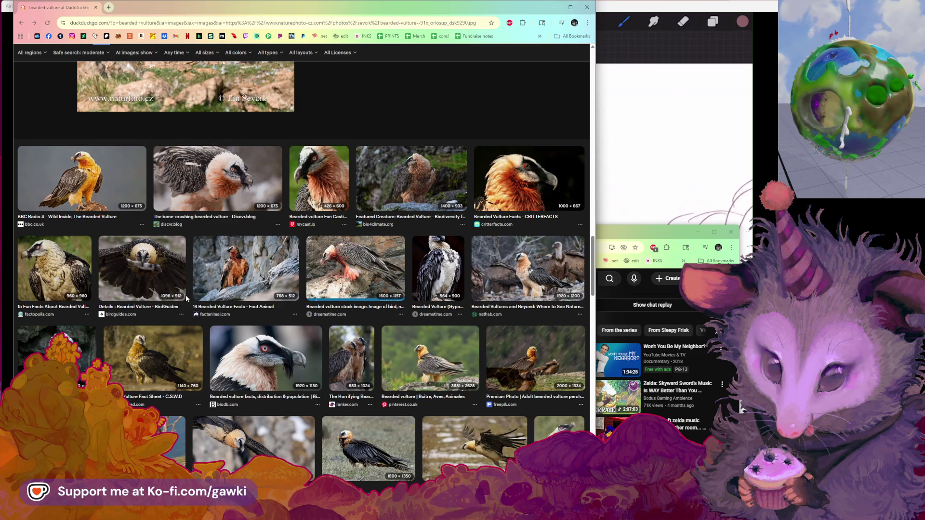
pyautogui.scroll(-3, 186, 295)
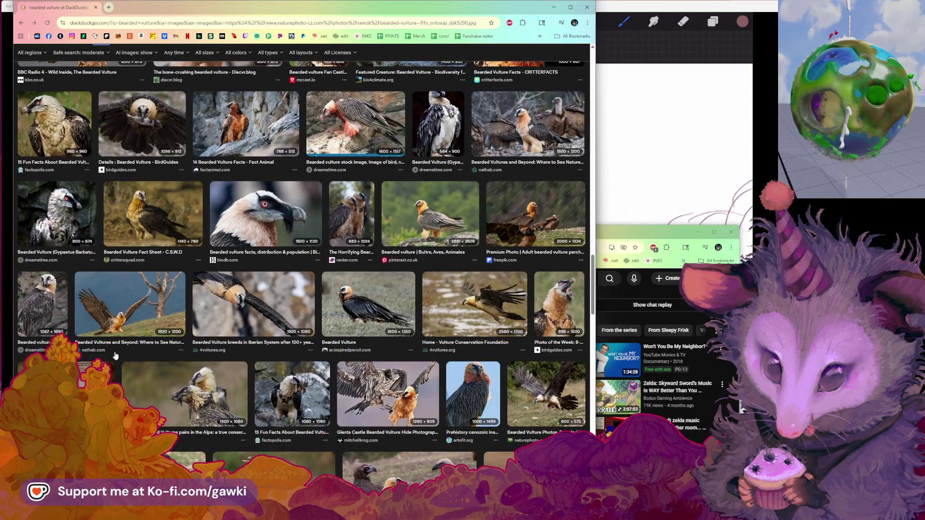
pyautogui.scroll(6, 134, 339)
pyautogui.scroll(3, 133, 340)
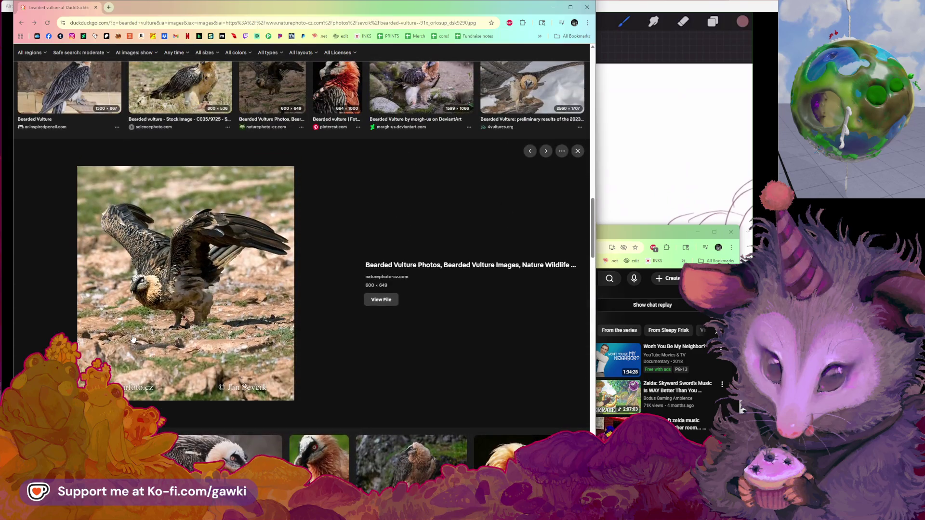
pyautogui.rightClick(166, 266)
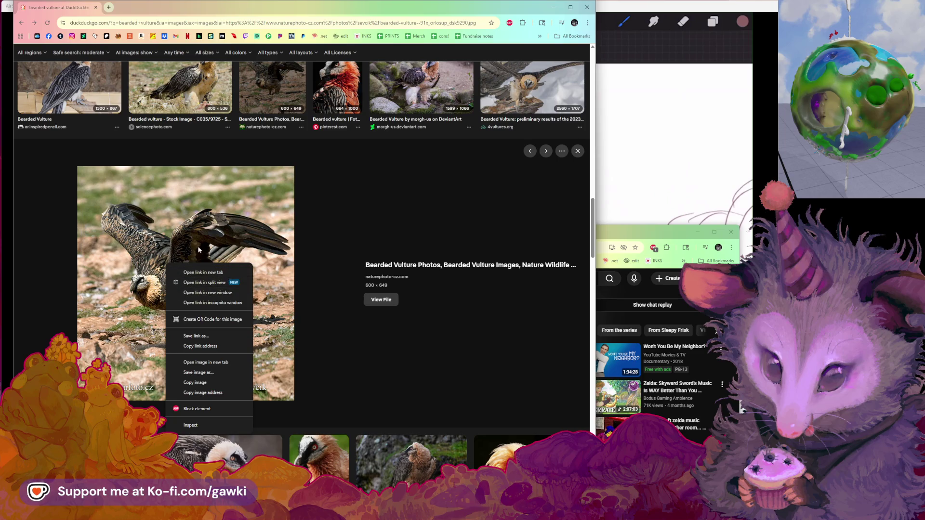
# Open the vulture photo's naturephoto-cz.com source page and scroll through its gallery
pyautogui.click(205, 283)
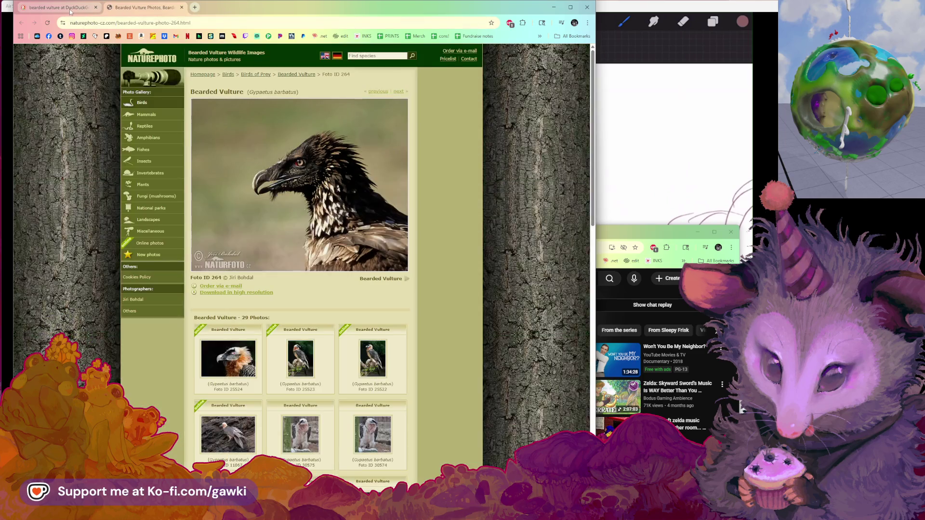
pyautogui.scroll(-2, 289, 208)
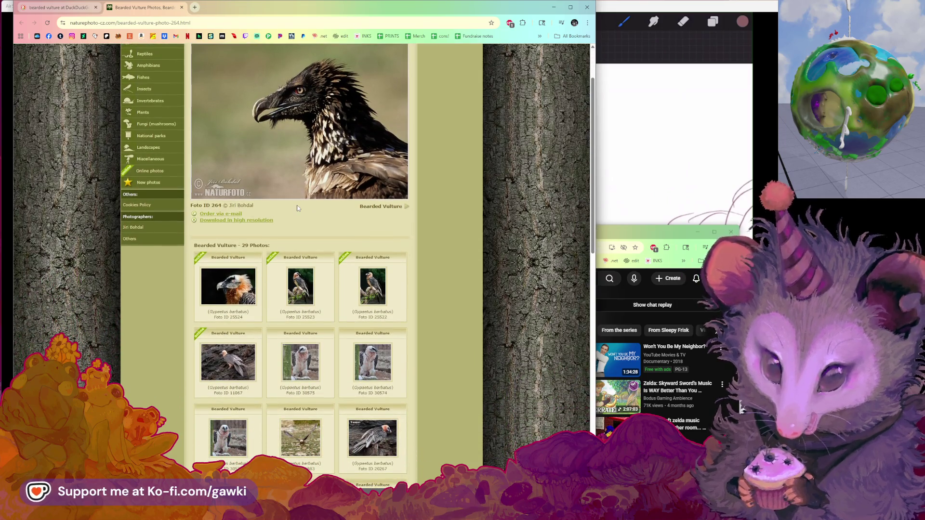
pyautogui.scroll(2, 297, 208)
pyautogui.scroll(-3, 297, 207)
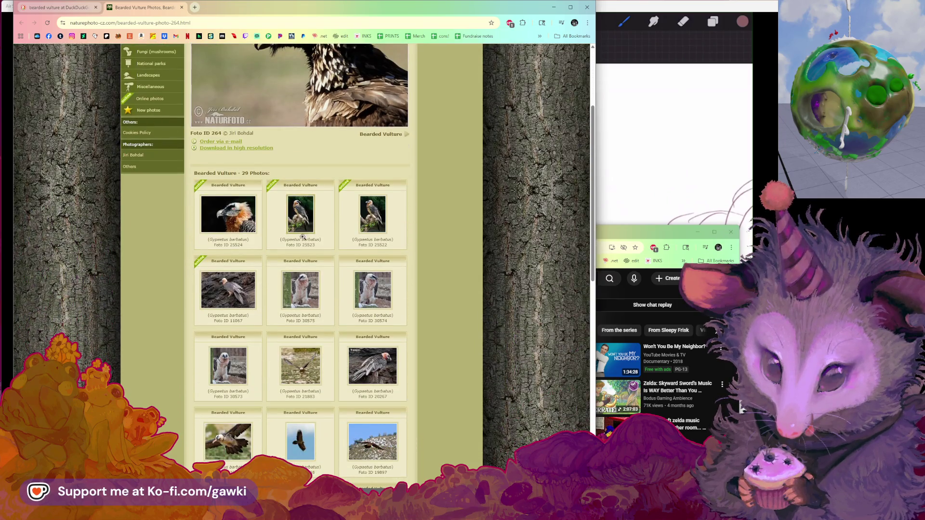
pyautogui.scroll(-4, 303, 274)
pyautogui.scroll(-3, 305, 314)
pyautogui.scroll(-2, 308, 340)
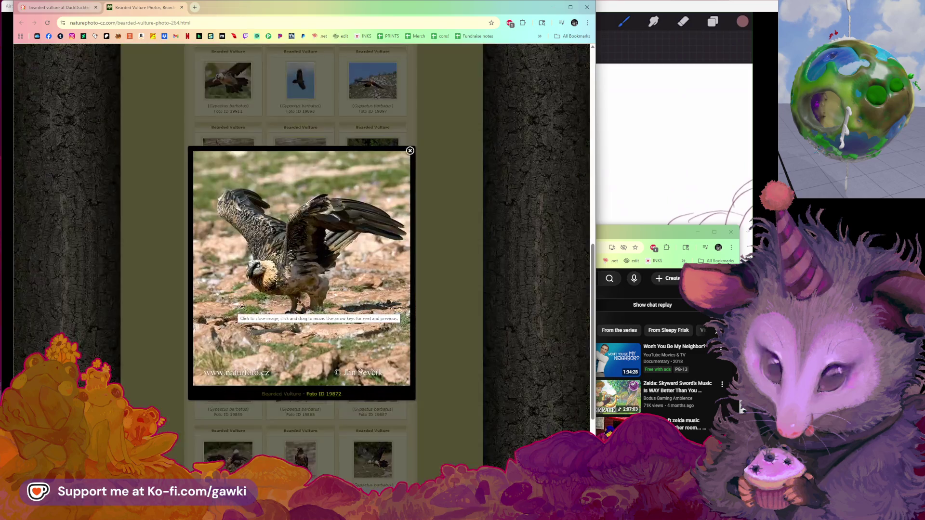
# Step to wings-raised photo ID 19872, copy its image link and load it on its own
pyautogui.click(260, 301)
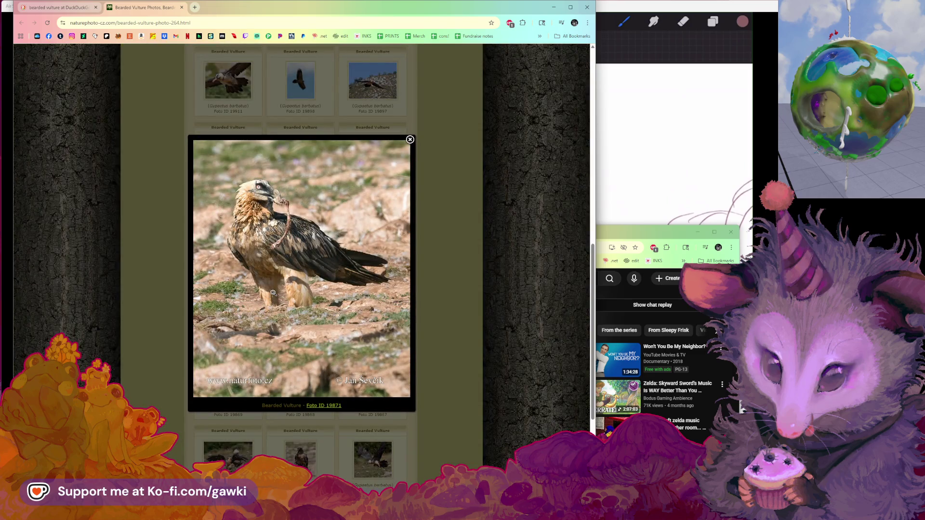
pyautogui.click(273, 293)
pyautogui.click(274, 290)
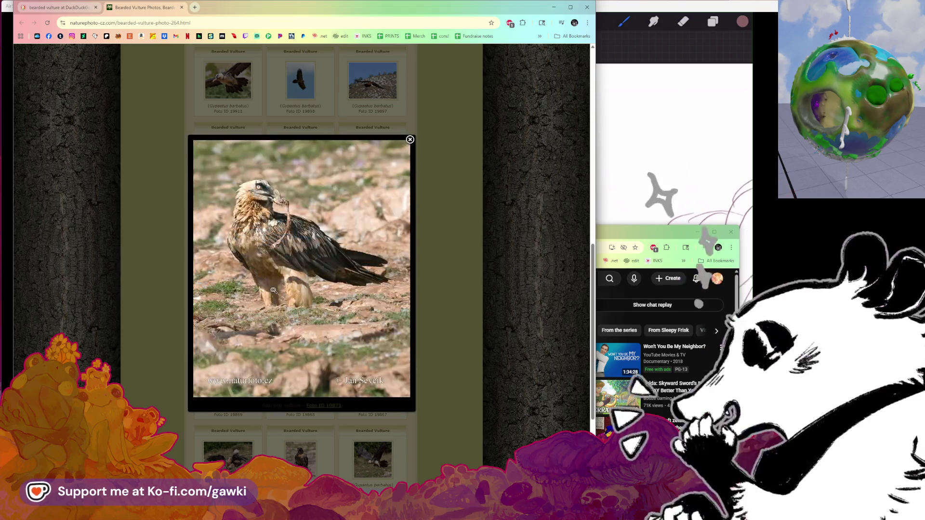
pyautogui.click(279, 288)
pyautogui.rightClick(281, 284)
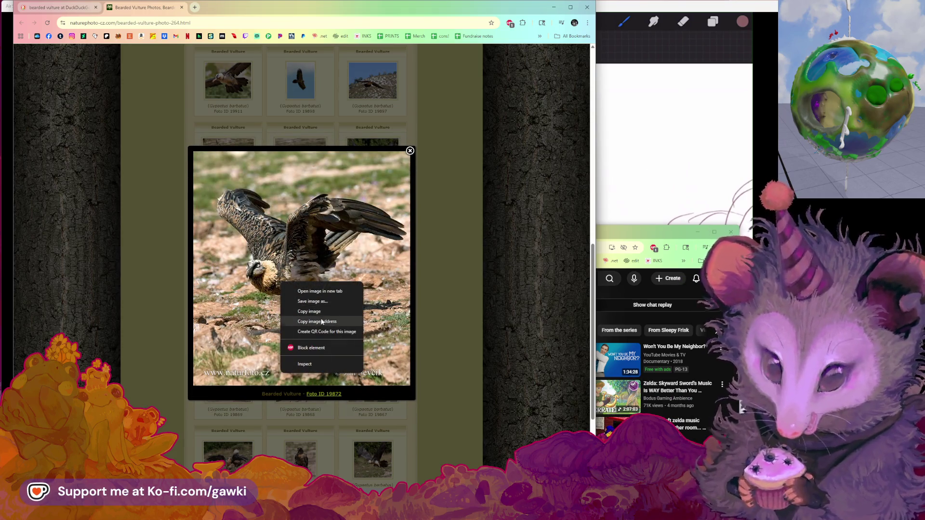
pyautogui.click(330, 311)
pyautogui.rightClick(213, 26)
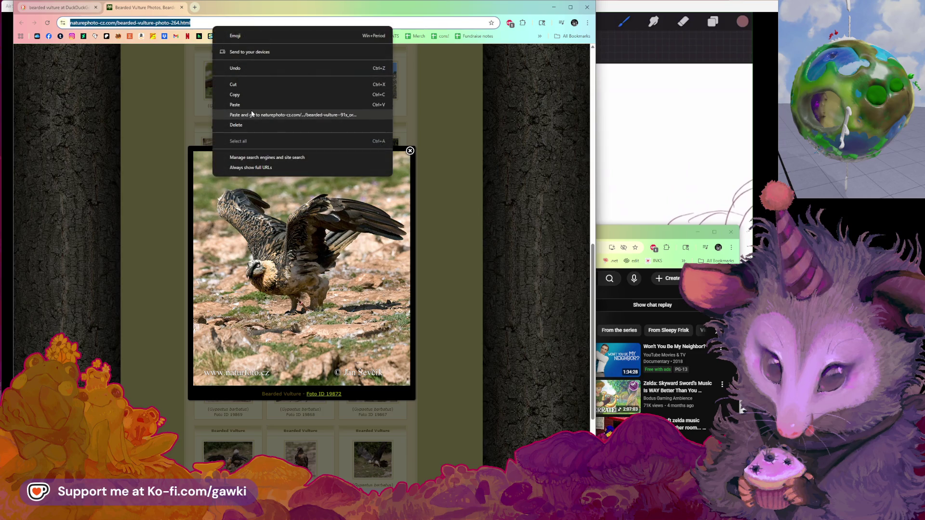
pyautogui.click(251, 112)
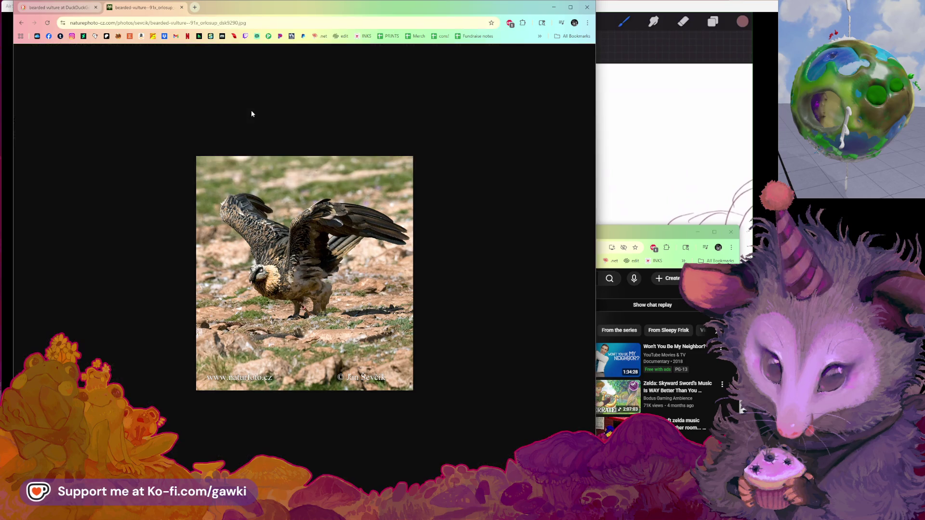
# Zoom the vulture photo page to 200% and shift the browser window slightly left
pyautogui.click(587, 23)
pyautogui.click(559, 168)
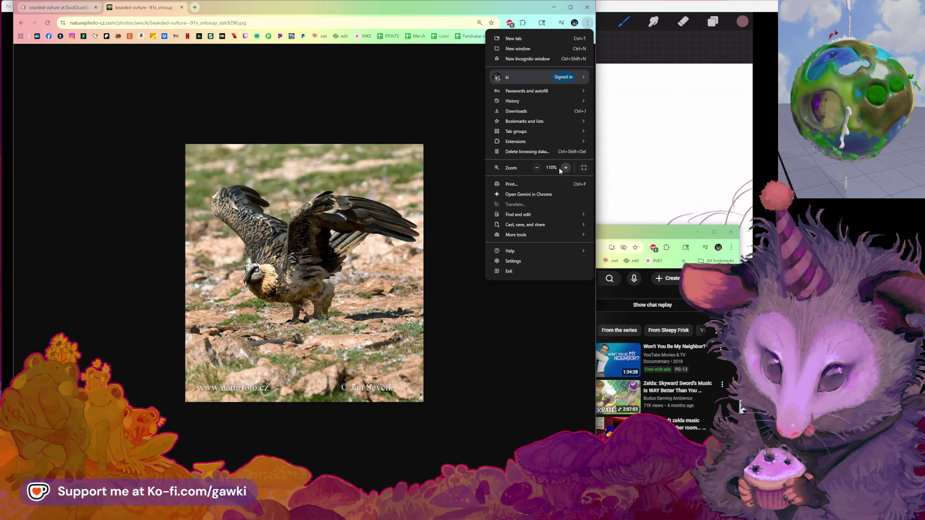
pyautogui.click(559, 168)
pyautogui.click(559, 168)
pyautogui.click(559, 168)
pyautogui.click(559, 168)
pyautogui.click(440, 196)
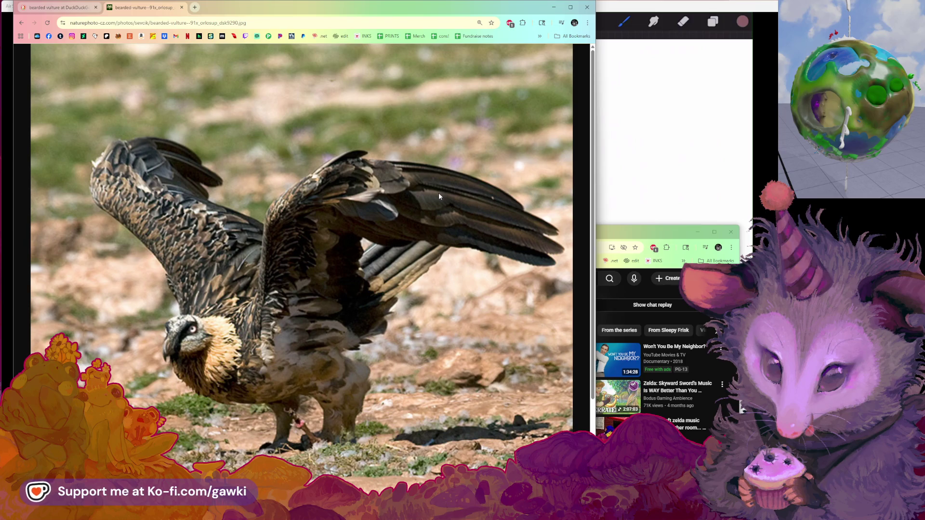
pyautogui.moveTo(432, 7); pyautogui.dragTo(423, 9)
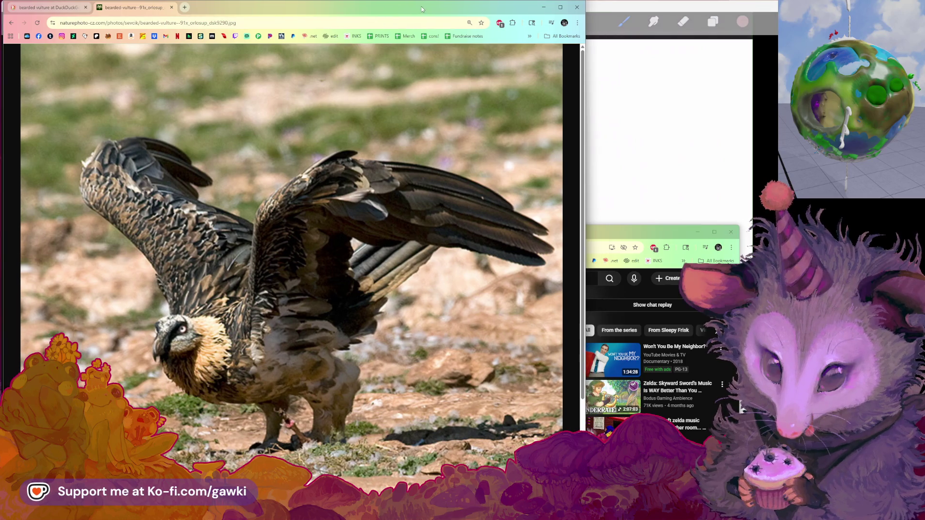
# Narrow the browser and go back to the bearded vulture image results
pyautogui.moveTo(569, 99); pyautogui.dragTo(295, 128)
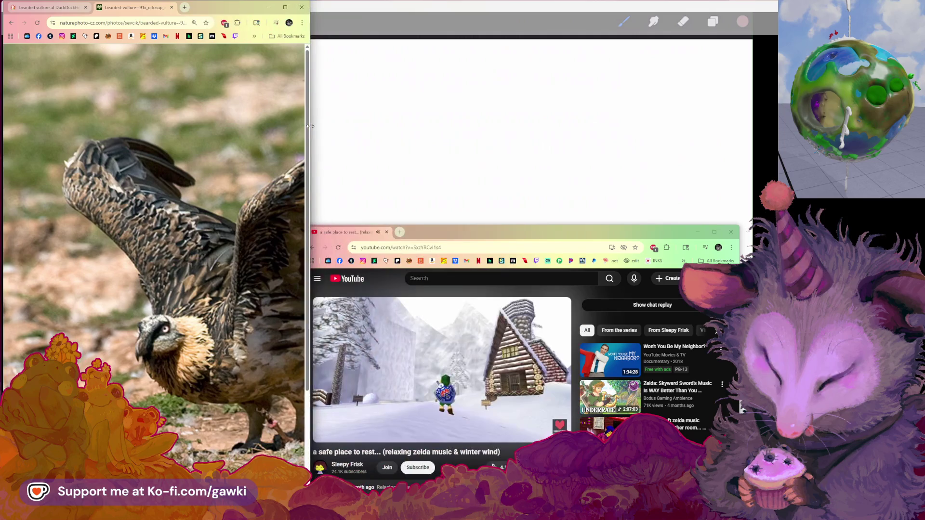
pyautogui.hotkey('alt', 'Left')
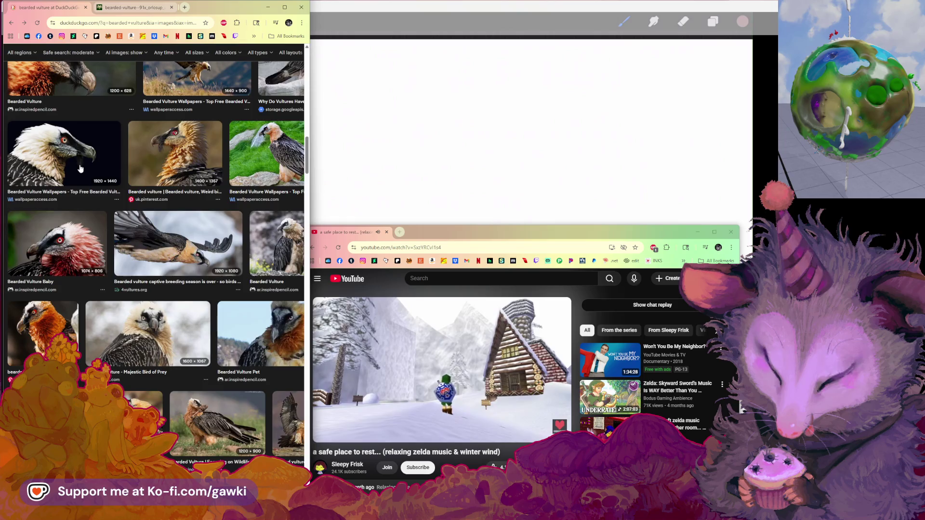
pyautogui.scroll(-2, 80, 168)
pyautogui.scroll(15, 80, 168)
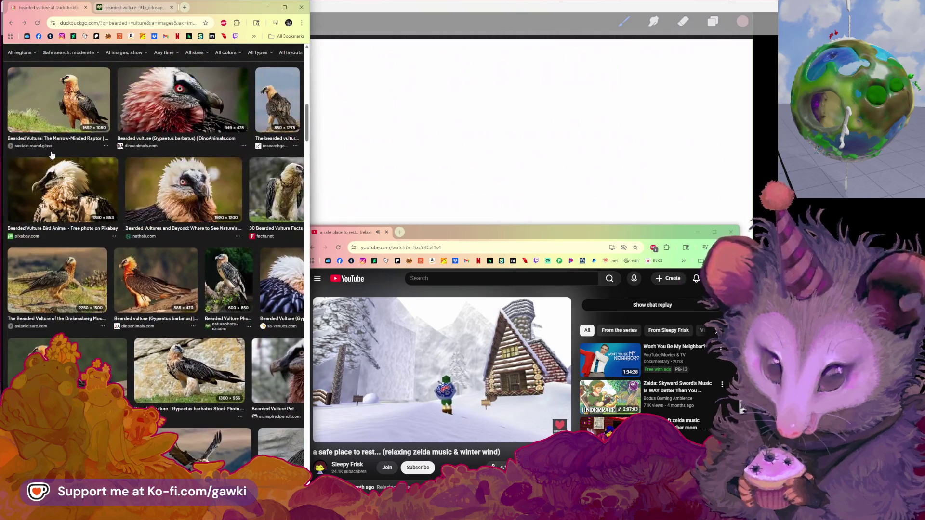
pyautogui.scroll(5, 50, 154)
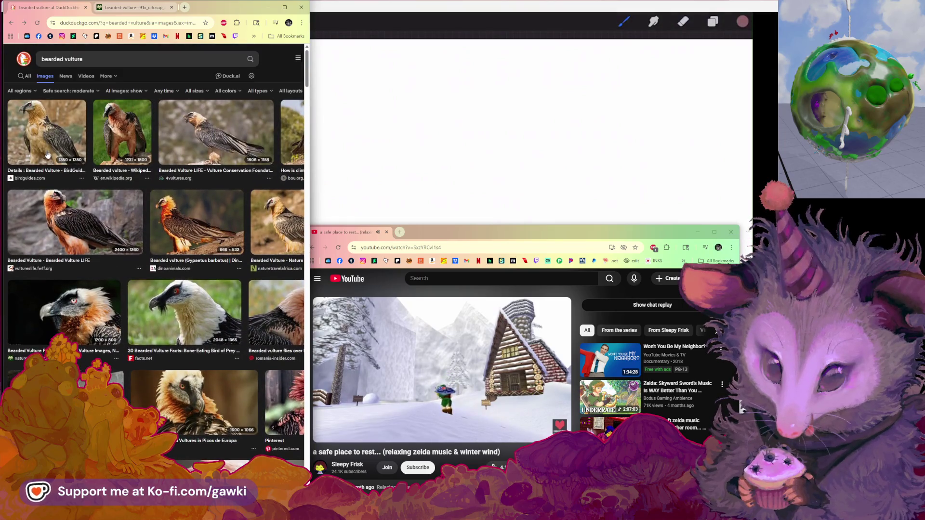
pyautogui.scroll(-10, 47, 154)
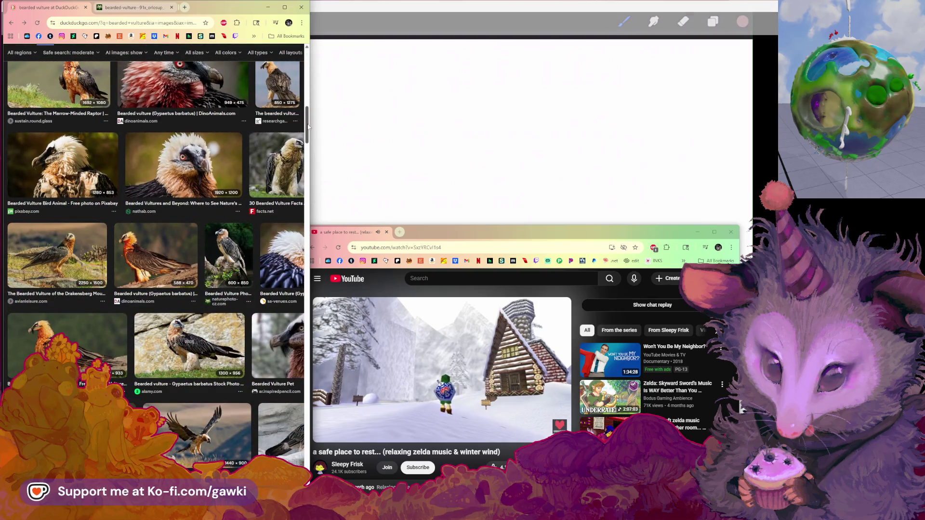
# Widen the window slightly and open the flying vulture's preview and its wallpaper source
pyautogui.moveTo(308, 126); pyautogui.dragTo(424, 127)
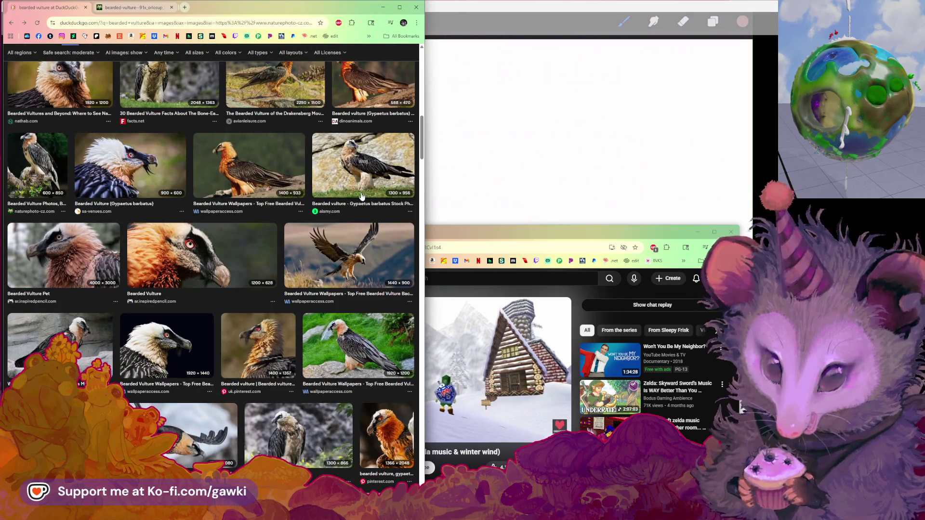
pyautogui.scroll(-3, 362, 196)
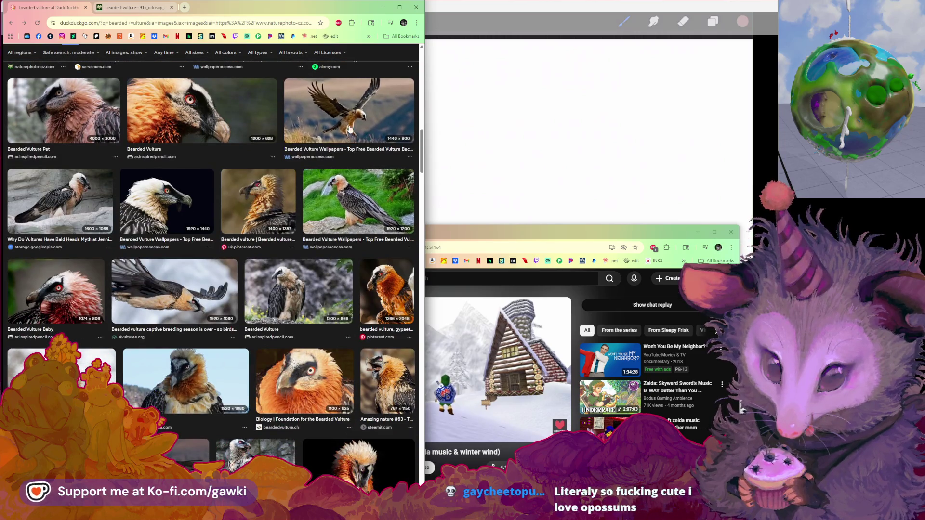
pyautogui.click(350, 129)
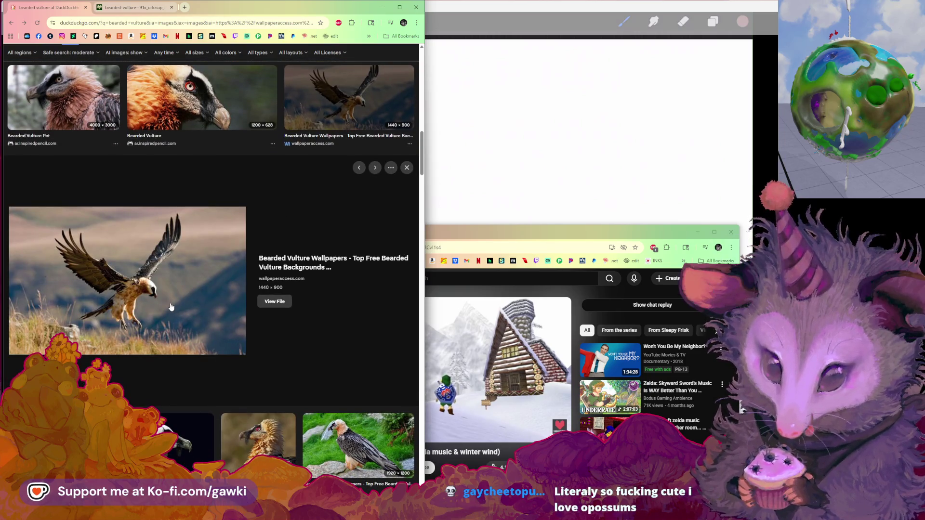
pyautogui.click(278, 260)
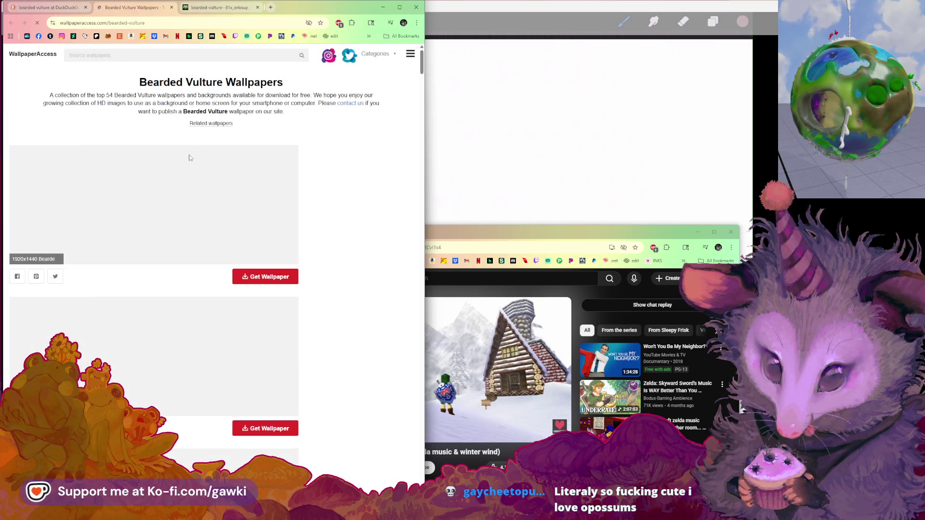
# Scroll down through the WallpaperAccess Bearded Vulture Wallpapers gallery
pyautogui.scroll(-8, 183, 193)
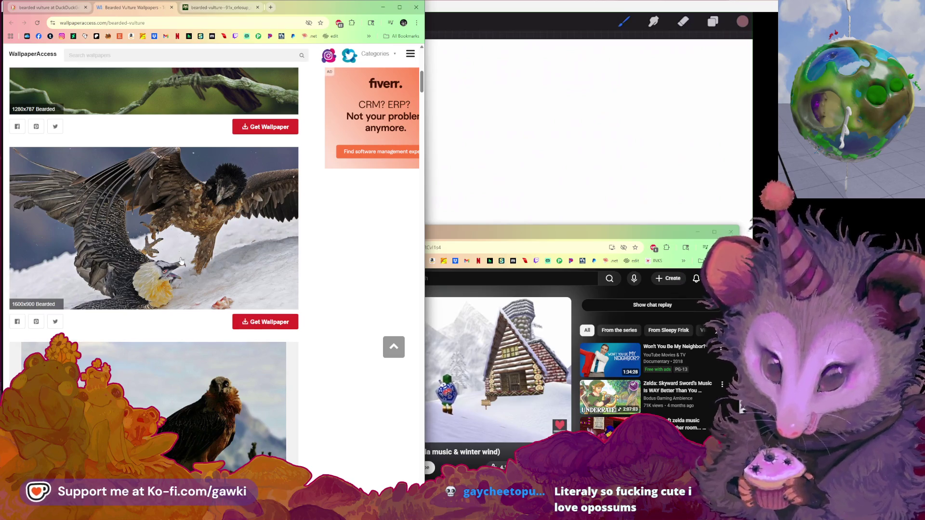
pyautogui.scroll(-2, 181, 261)
pyautogui.scroll(-5, 182, 261)
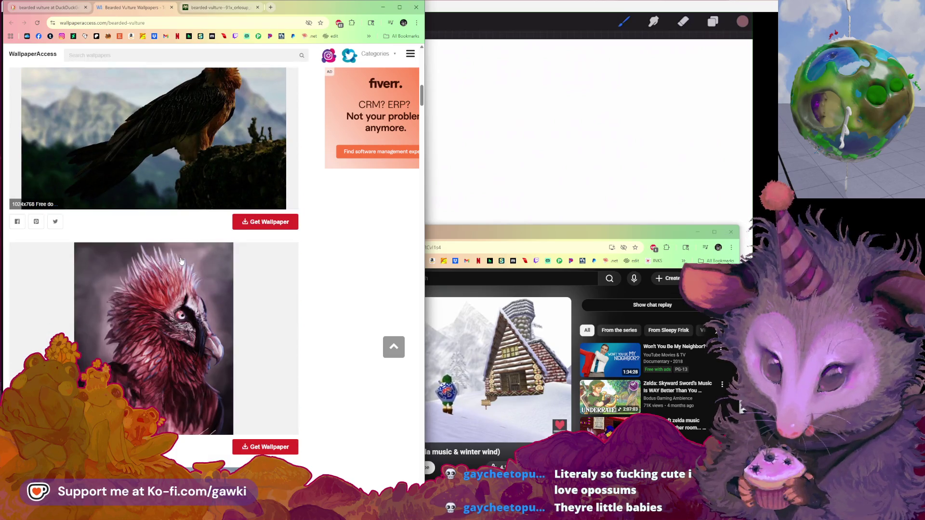
pyautogui.scroll(-4, 182, 260)
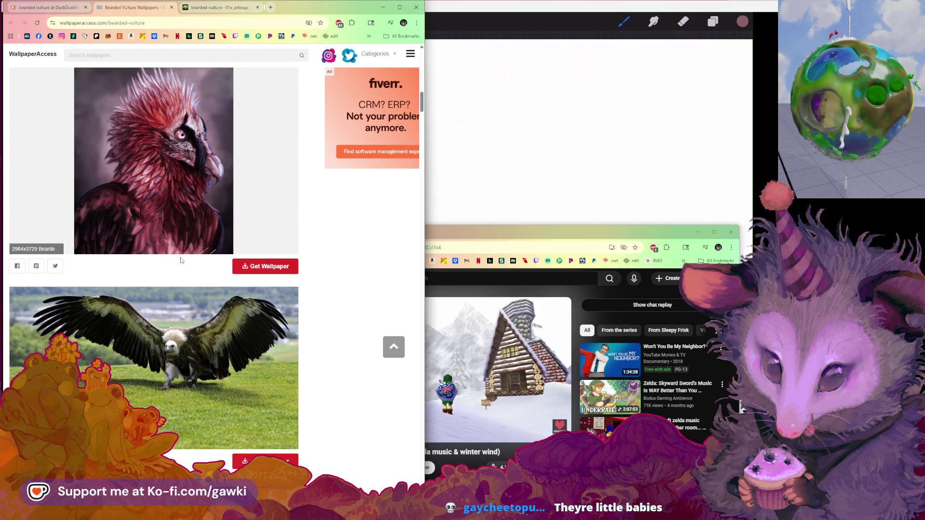
pyautogui.scroll(-2, 181, 261)
pyautogui.scroll(3, 187, 191)
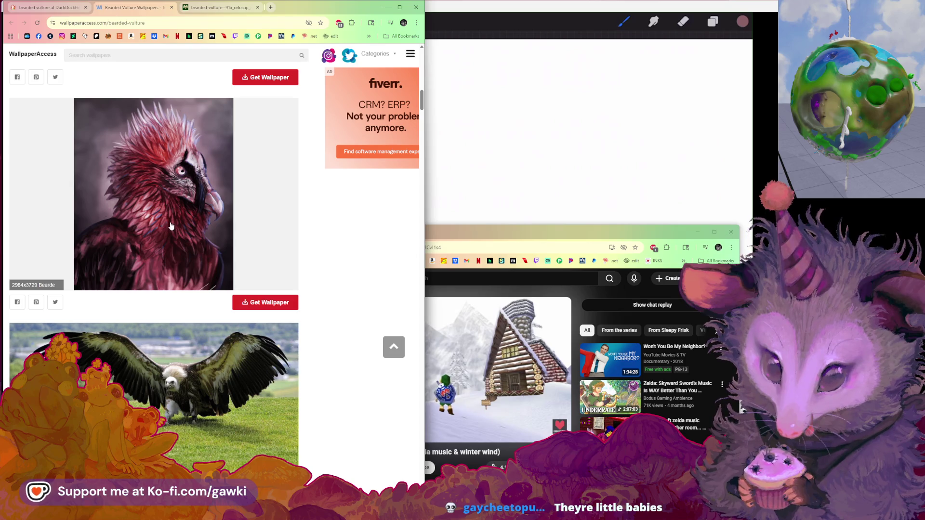
pyautogui.scroll(-1, 177, 226)
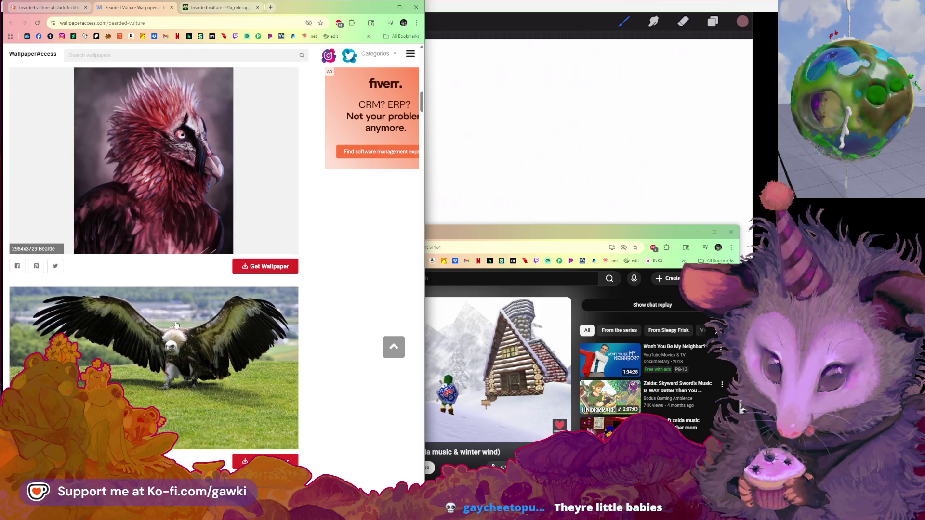
pyautogui.scroll(-2, 194, 362)
pyautogui.scroll(-1, 195, 361)
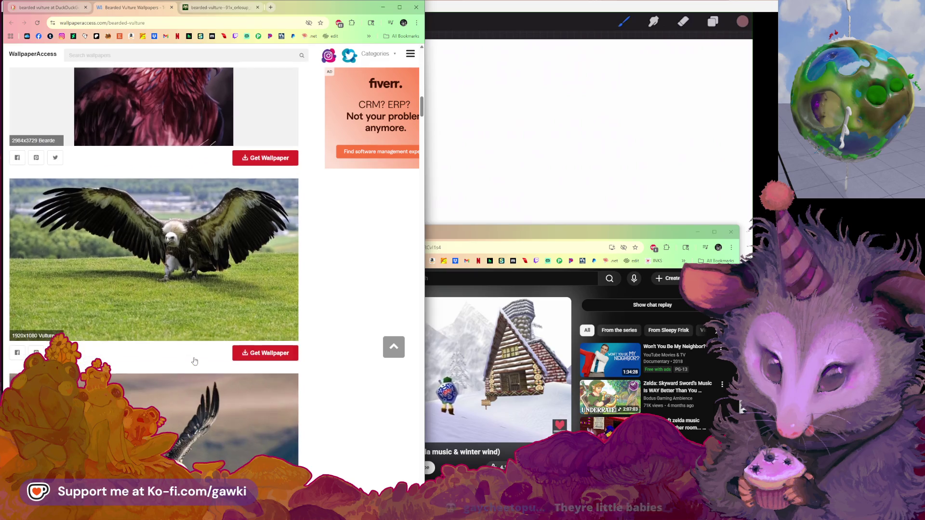
pyautogui.scroll(-2, 194, 360)
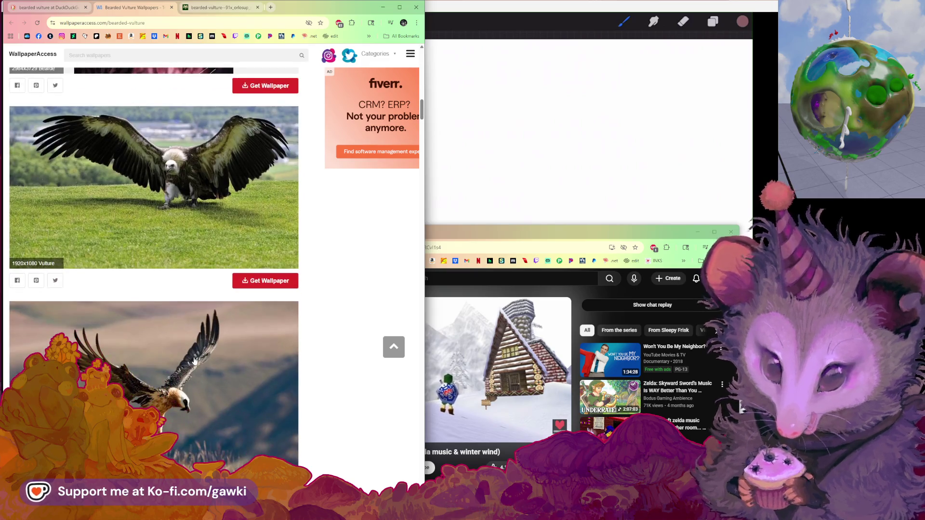
pyautogui.scroll(-2, 194, 360)
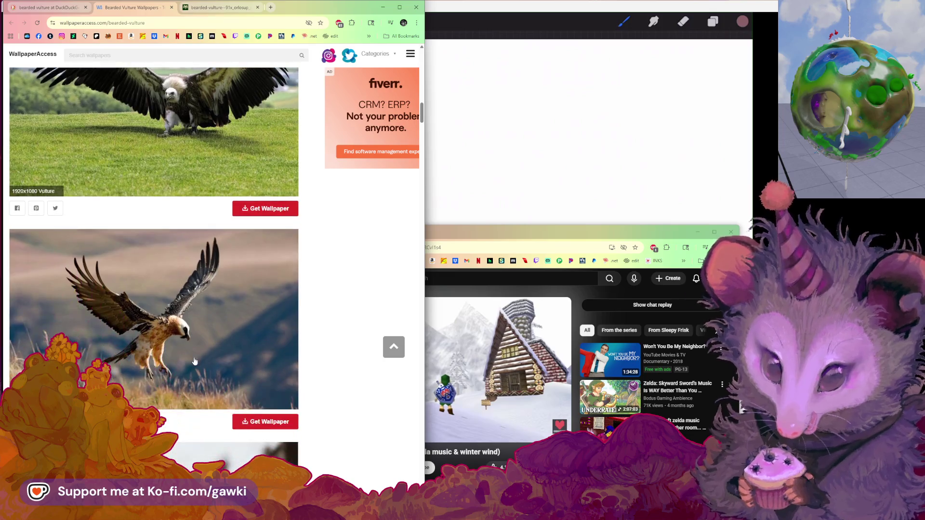
pyautogui.scroll(-1, 193, 359)
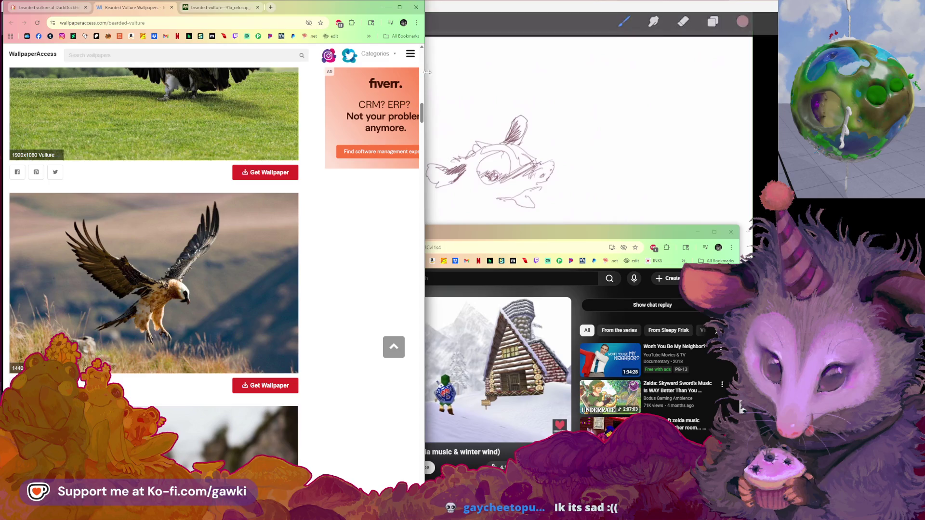
# Narrow the browser window to reveal more of the Procreate canvas
pyautogui.moveTo(424, 83); pyautogui.dragTo(265, 83)
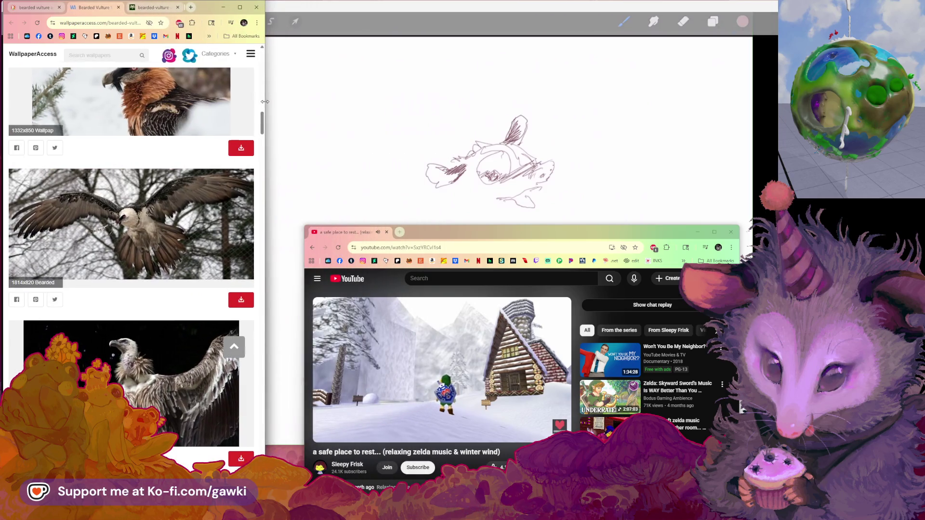
# Scroll the vulture wallpapers, briefly opening and closing the chick wallpaper's download popup
pyautogui.scroll(-3, 136, 140)
pyautogui.scroll(-10, 136, 140)
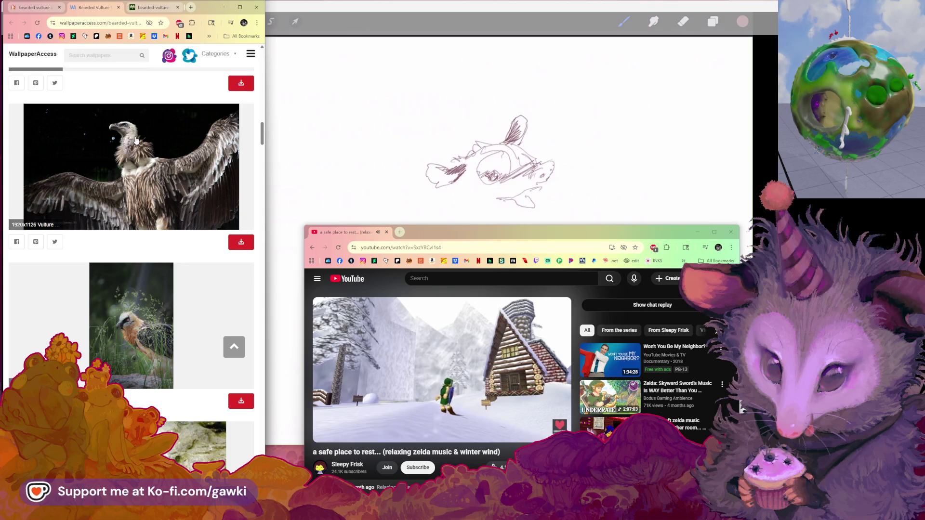
pyautogui.scroll(-15, 136, 140)
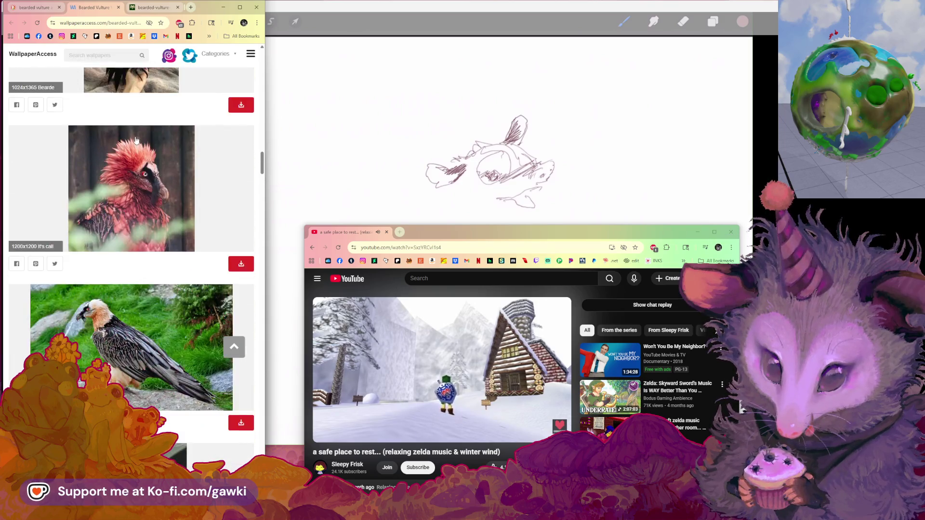
pyautogui.scroll(-10, 122, 139)
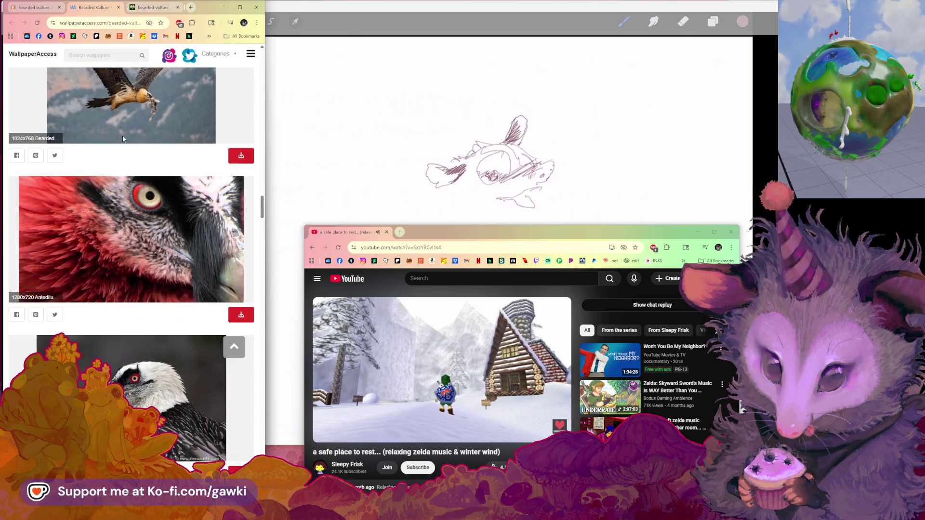
pyautogui.scroll(-10, 119, 139)
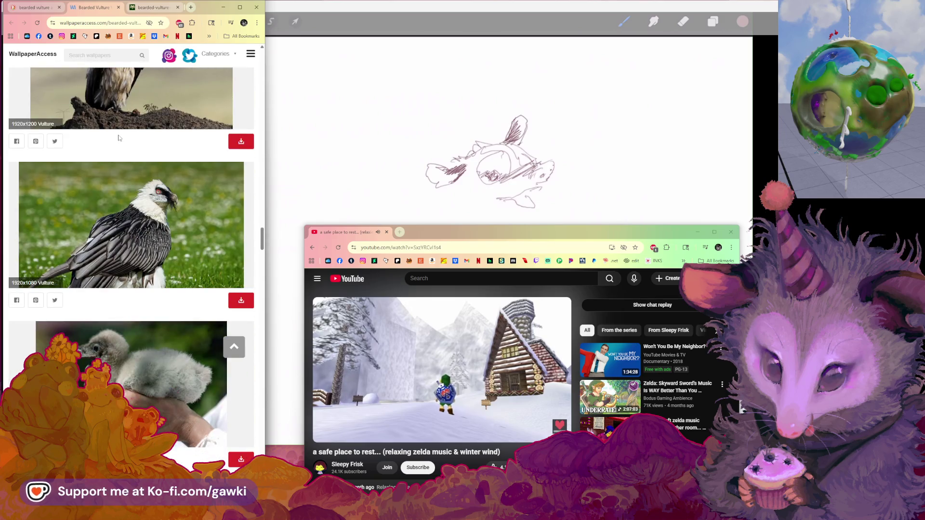
pyautogui.scroll(1, 121, 145)
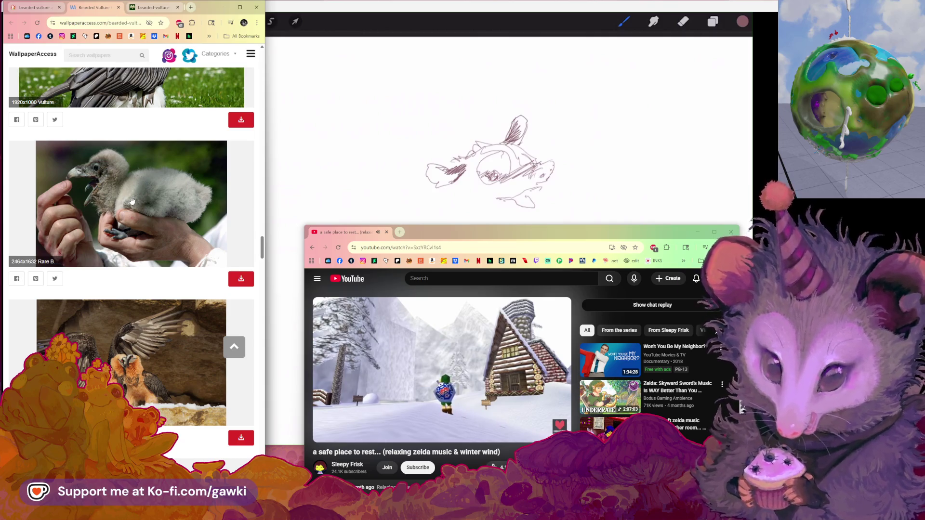
pyautogui.click(146, 330)
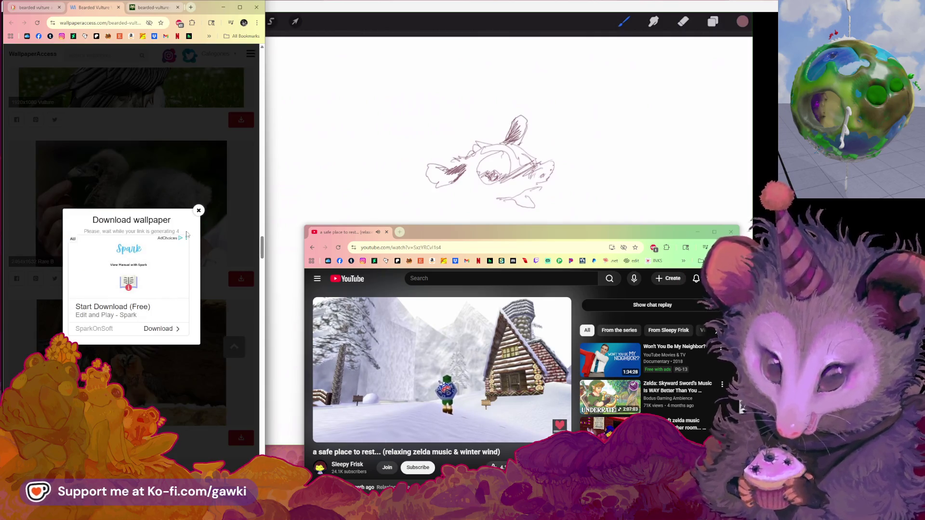
pyautogui.click(171, 352)
# Scroll further down through the remaining bearded vulture wallpapers
pyautogui.scroll(-2, 171, 352)
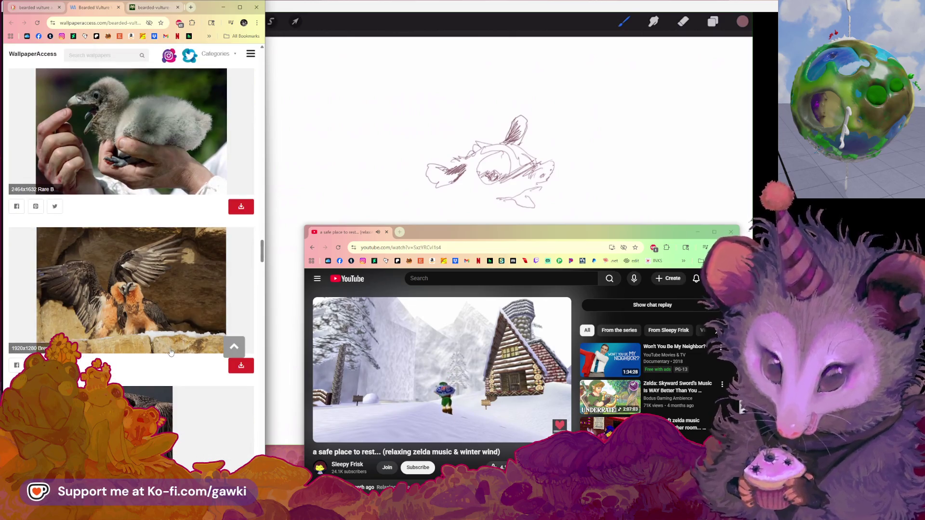
pyautogui.scroll(-4, 171, 352)
pyautogui.scroll(-3, 171, 353)
pyautogui.scroll(-4, 176, 349)
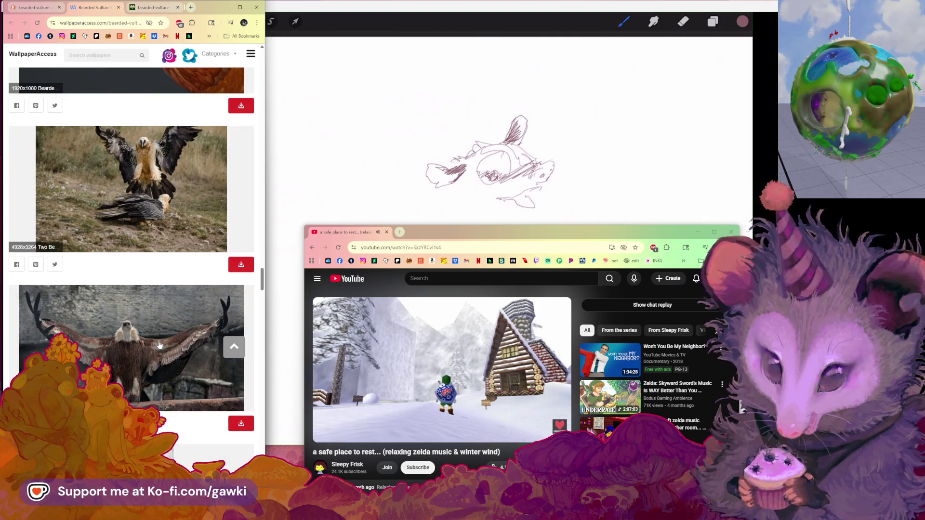
pyautogui.scroll(-1, 160, 345)
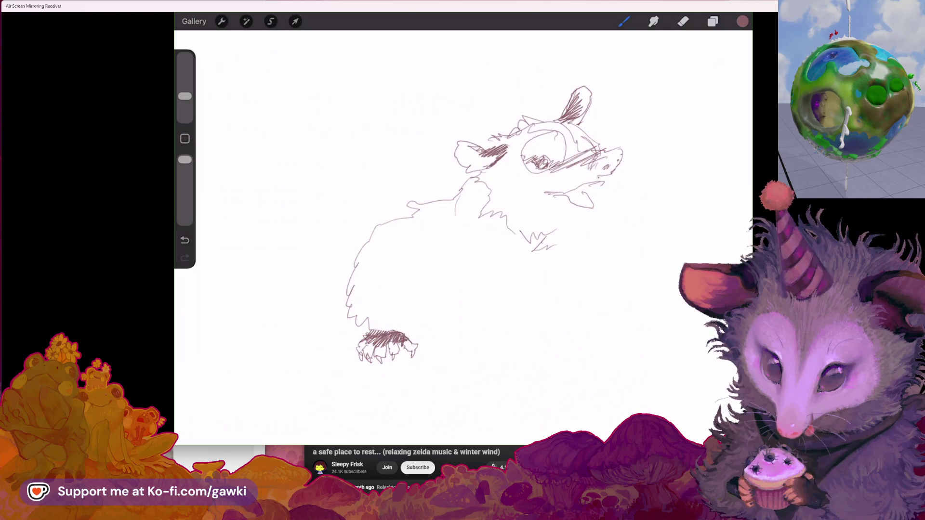
# Draw the hind leg's curve and its first toe strokes
pyautogui.moveTo(362, 324); pyautogui.dragTo(342, 332)
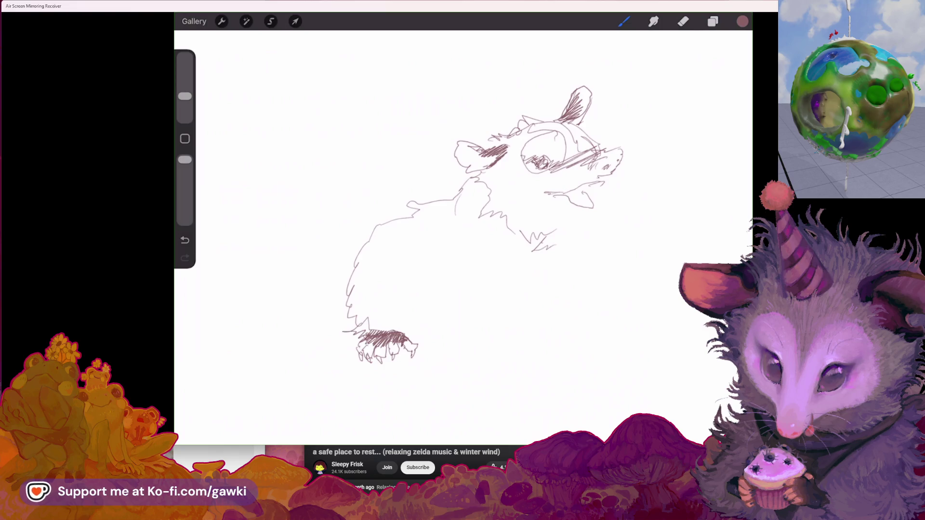
pyautogui.hscroll(3, 462, 227)
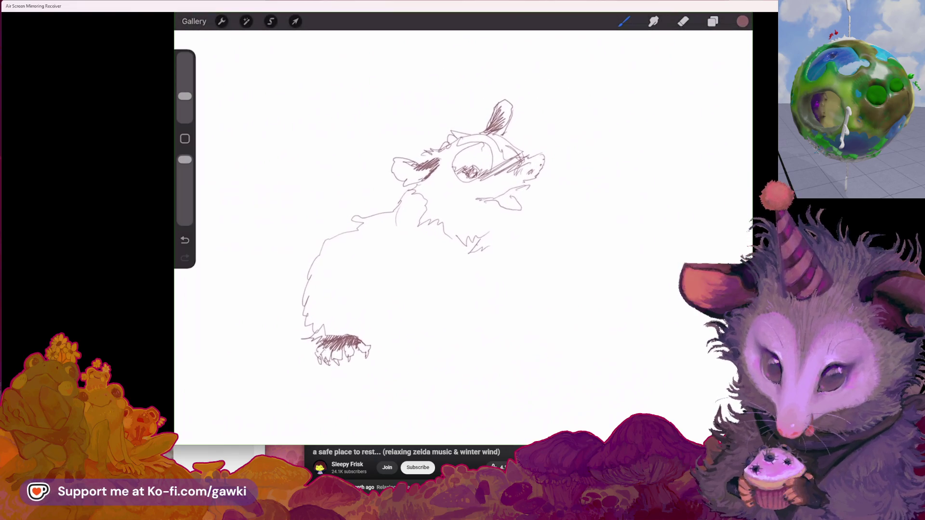
pyautogui.moveTo(393, 294)
pyautogui.mouseDown()
pyautogui.moveTo(391, 322)
pyautogui.moveTo(493, 347)
pyautogui.mouseUp()
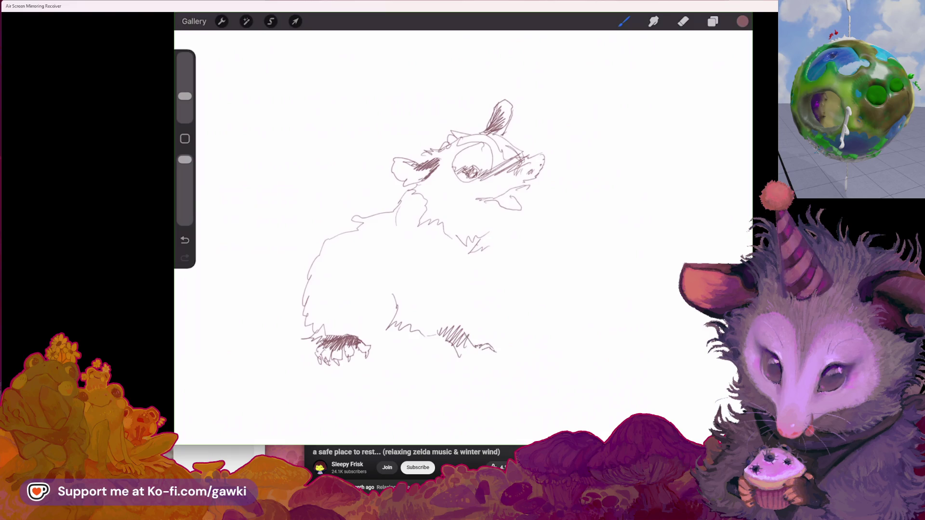
pyautogui.moveTo(492, 356); pyautogui.dragTo(498, 369)
pyautogui.moveTo(477, 362)
pyautogui.mouseDown()
pyautogui.moveTo(488, 360)
pyautogui.moveTo(462, 361)
pyautogui.mouseUp()
# Outline the hind foot's toes and claw, then hatch fur along the hind leg
pyautogui.scroll(3, 462, 232)
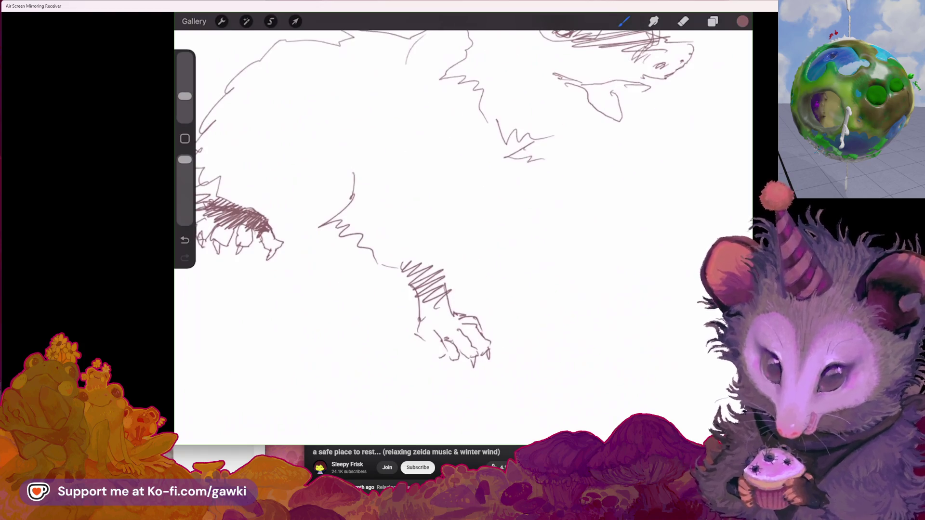
pyautogui.press('e')
pyautogui.press('b')
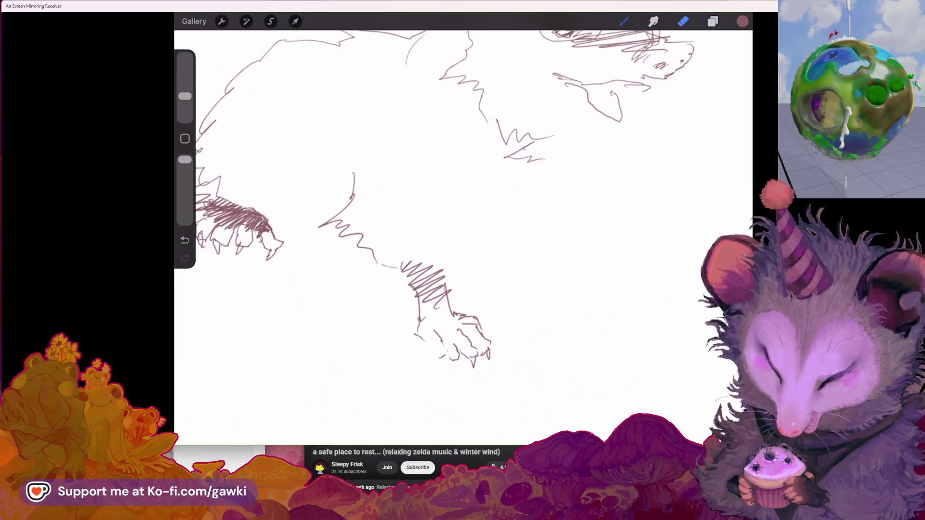
pyautogui.moveTo(418, 333); pyautogui.dragTo(433, 358)
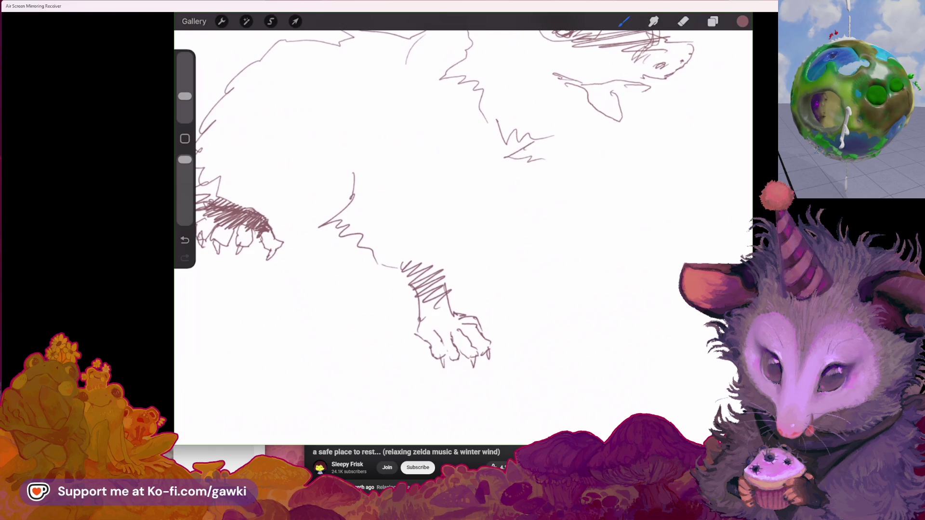
pyautogui.moveTo(446, 358); pyautogui.dragTo(455, 370)
pyautogui.moveTo(420, 299)
pyautogui.mouseDown()
pyautogui.moveTo(427, 332)
pyautogui.moveTo(443, 337)
pyautogui.moveTo(460, 318)
pyautogui.mouseUp()
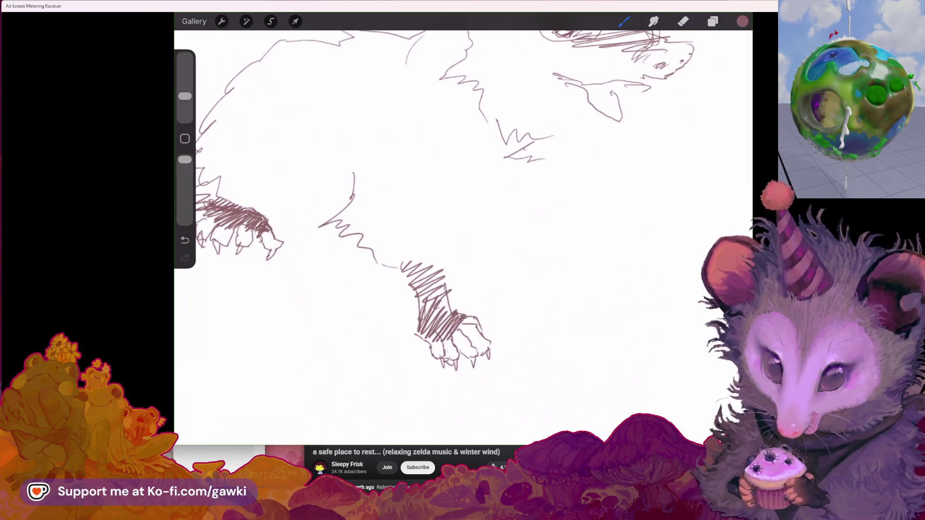
pyautogui.scroll(-5, 453, 193)
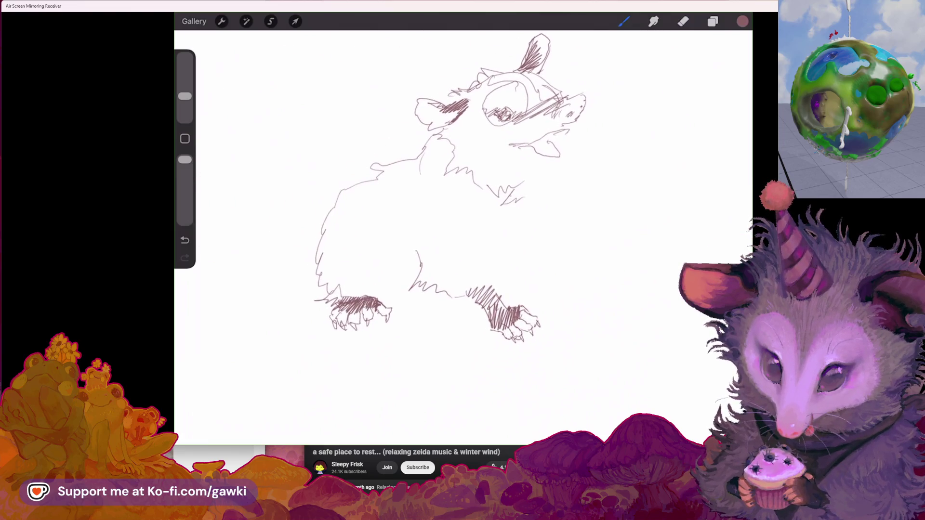
# Add marks below the chin, hatch the snout and stroke under the jaw
pyautogui.scroll(3, 453, 193)
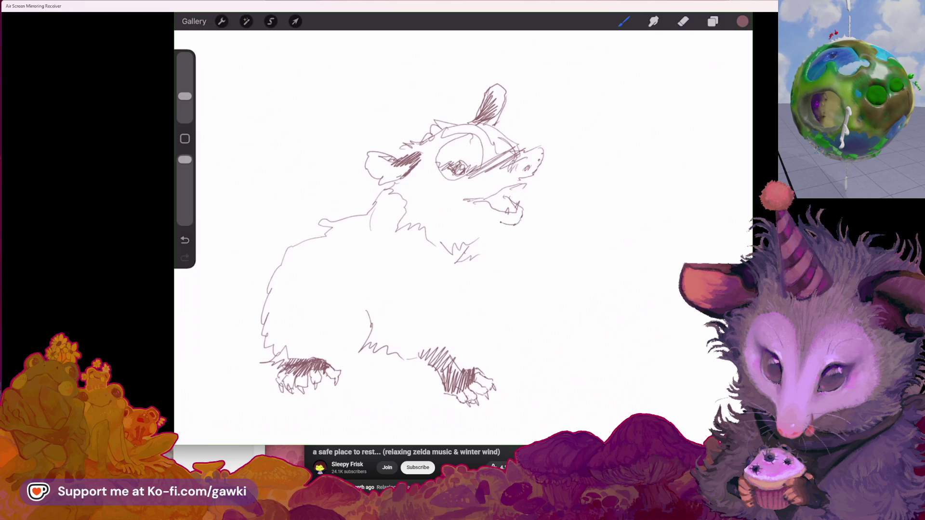
pyautogui.moveTo(501, 213)
pyautogui.mouseDown()
pyautogui.moveTo(506, 225)
pyautogui.moveTo(482, 219)
pyautogui.mouseUp()
pyautogui.hotkey('ctrl', 'z')
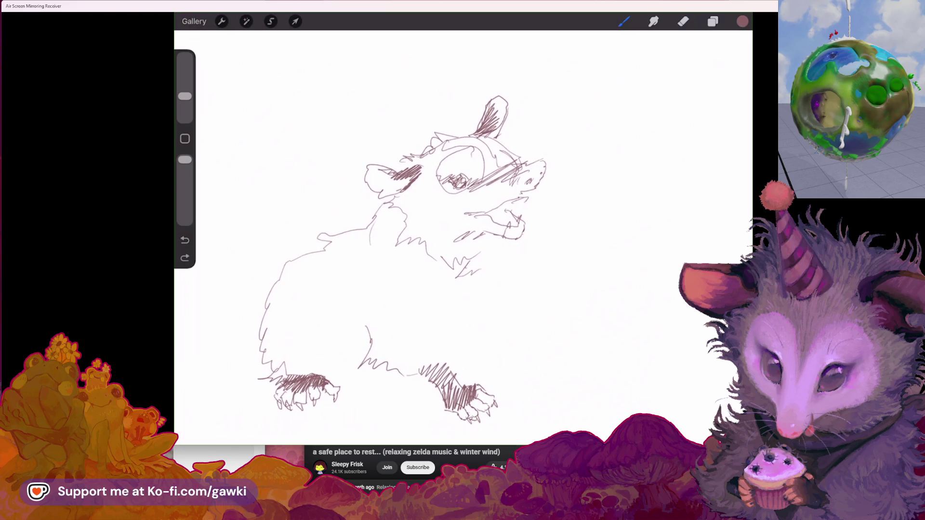
pyautogui.click(527, 194)
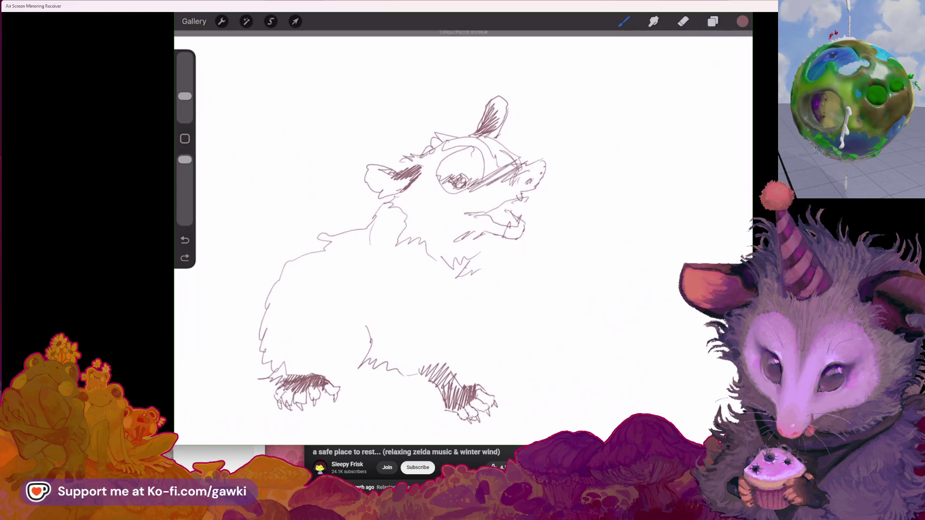
pyautogui.moveTo(518, 195); pyautogui.dragTo(522, 202)
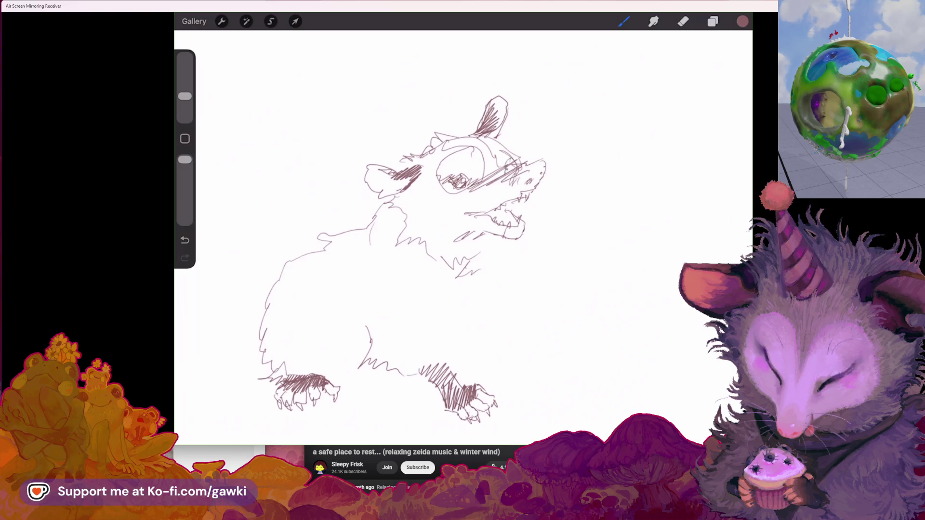
pyautogui.hotkey('ctrl', 'z')
pyautogui.moveTo(506, 172); pyautogui.dragTo(515, 163)
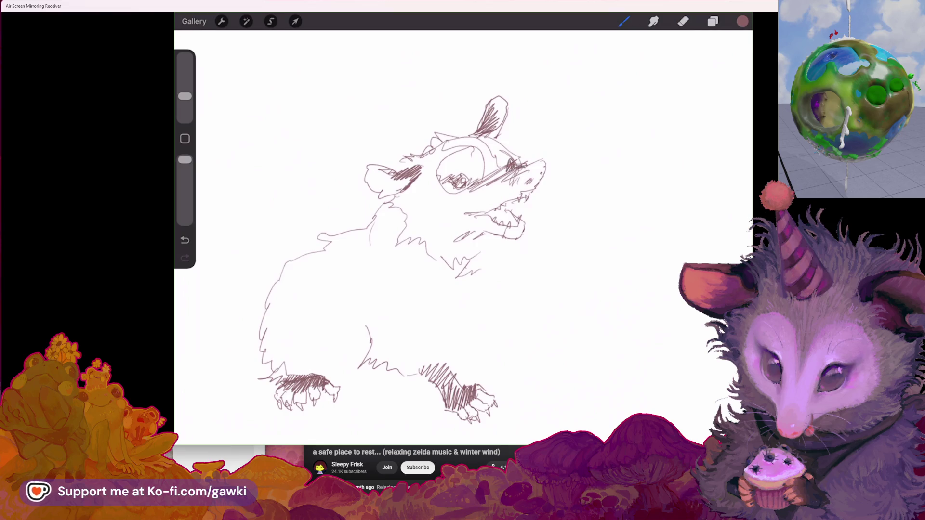
pyautogui.scroll(-3, 405, 241)
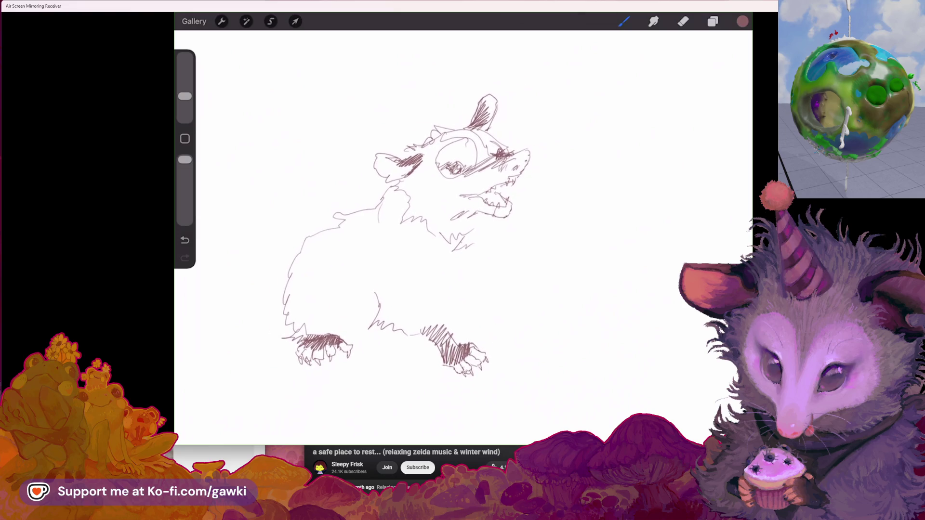
pyautogui.moveTo(520, 212); pyautogui.dragTo(514, 225)
pyautogui.scroll(2, 405, 241)
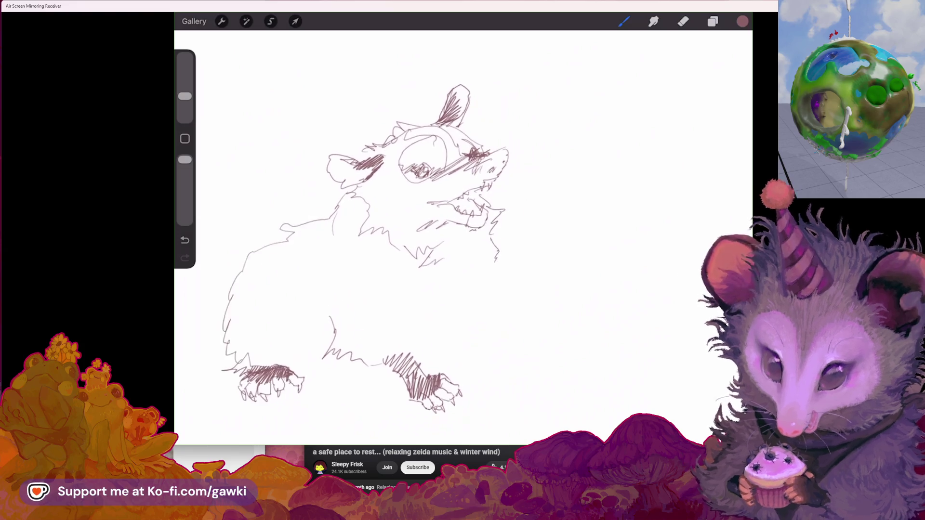
# Add more fur strokes around the hind leg
pyautogui.moveTo(421, 347); pyautogui.dragTo(438, 362)
pyautogui.moveTo(426, 305); pyautogui.dragTo(448, 348)
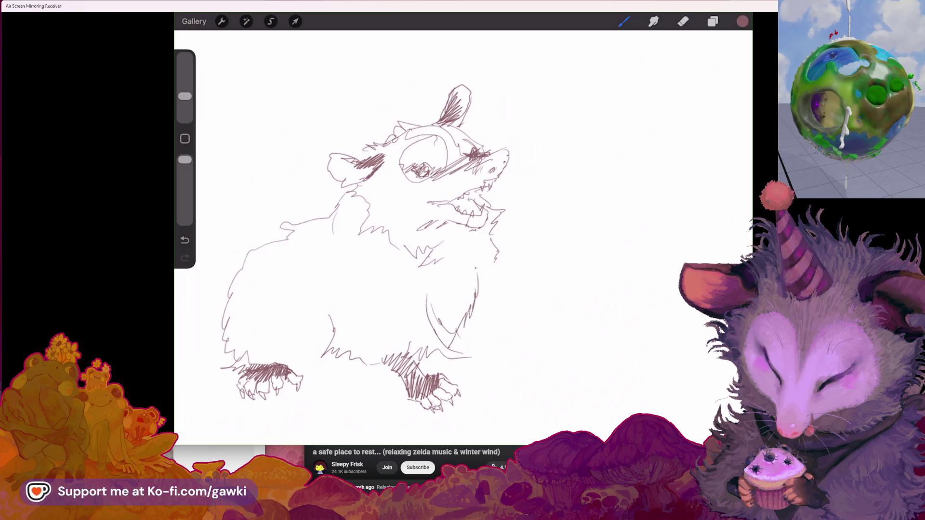
pyautogui.scroll(-2, 400, 241)
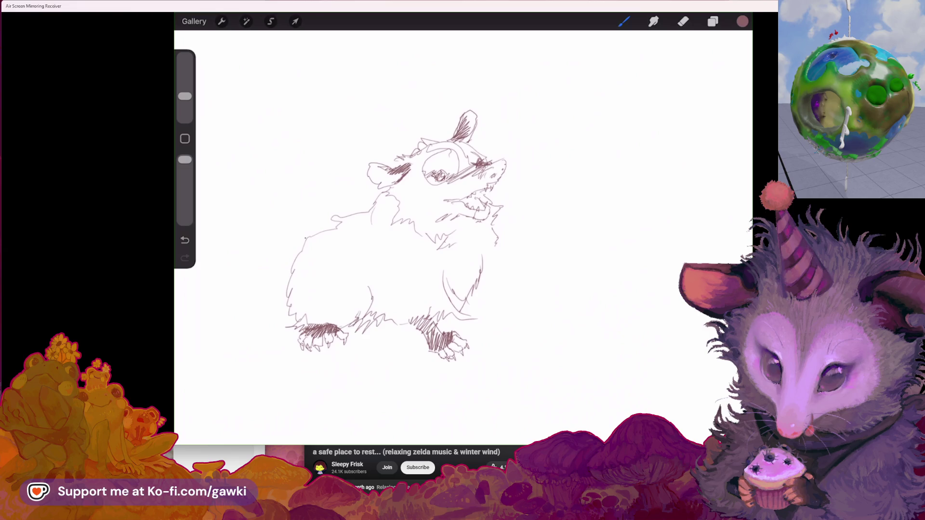
pyautogui.scroll(1, 419, 250)
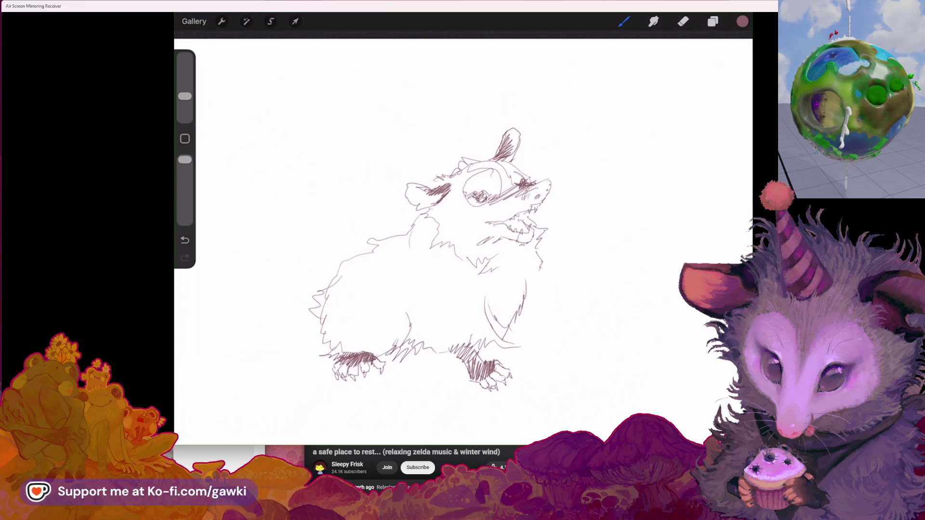
pyautogui.hscroll(2, 386, 270)
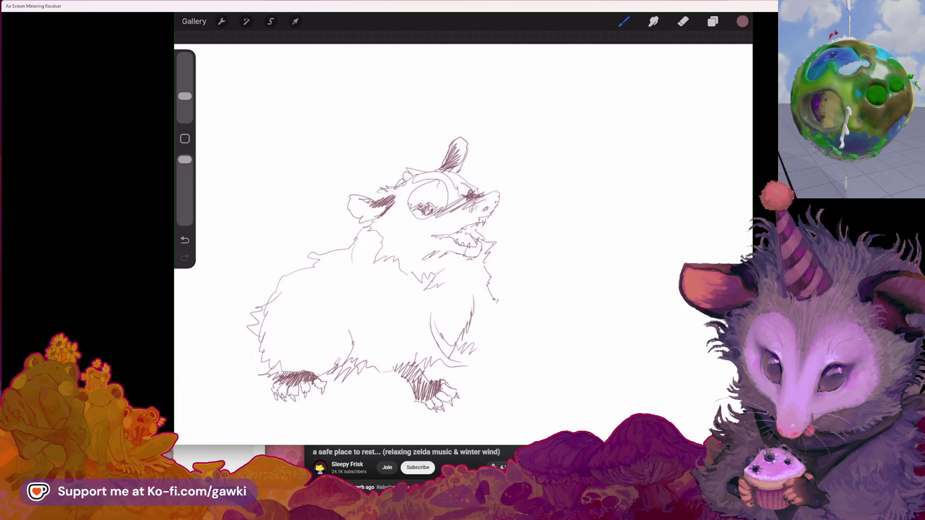
pyautogui.hscroll(-1, 400, 241)
pyautogui.hscroll(1, 374, 270)
# Draw a curving chest line and sketch a hatched raised paw beside it
pyautogui.moveTo(493, 300); pyautogui.dragTo(482, 330)
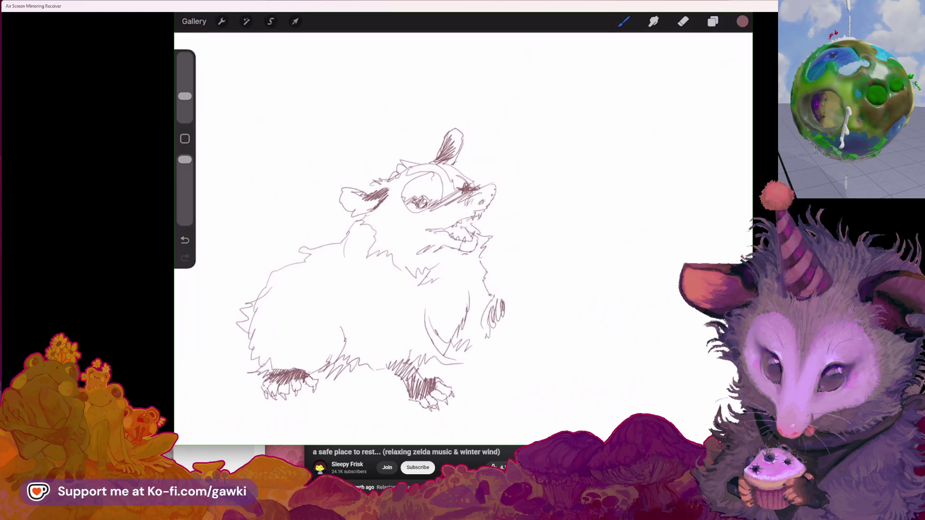
pyautogui.moveTo(510, 263)
pyautogui.mouseDown()
pyautogui.moveTo(512, 282)
pyautogui.moveTo(519, 264)
pyautogui.mouseUp()
pyautogui.moveTo(525, 285); pyautogui.dragTo(517, 293)
pyautogui.moveTo(532, 289); pyautogui.dragTo(528, 312)
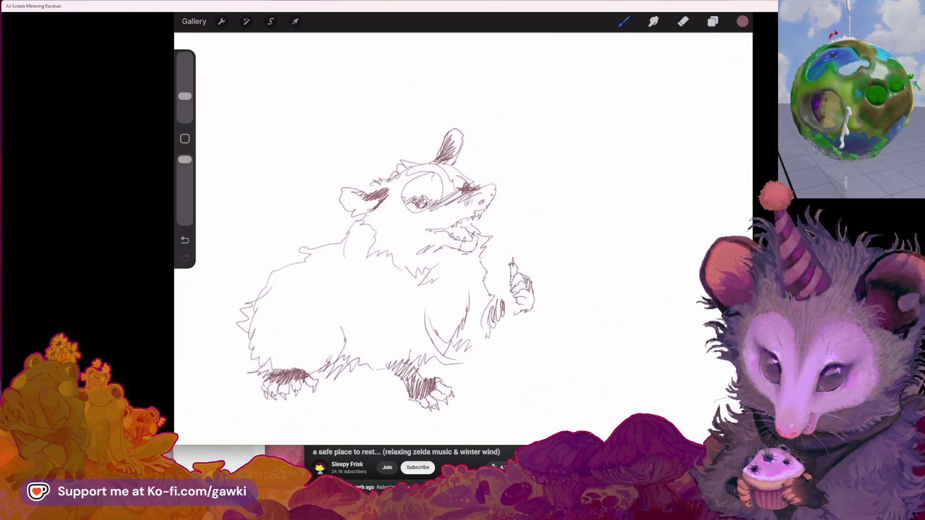
pyautogui.moveTo(532, 287)
pyautogui.mouseDown()
pyautogui.moveTo(529, 311)
pyautogui.moveTo(513, 314)
pyautogui.moveTo(515, 306)
pyautogui.moveTo(503, 302)
pyautogui.moveTo(503, 317)
pyautogui.mouseUp()
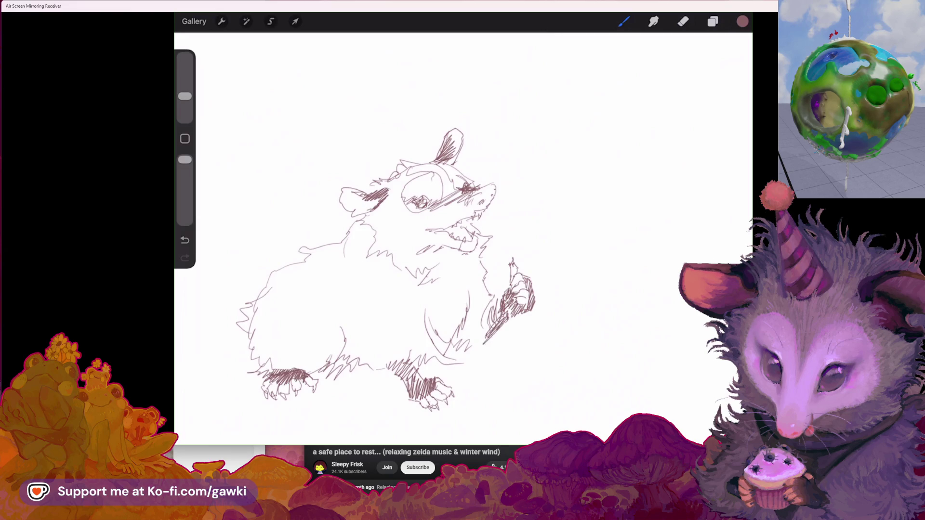
# Undo and erase the unwanted paw lines, then redraw the paw and a belly stroke
pyautogui.scroll(-2, 400, 270)
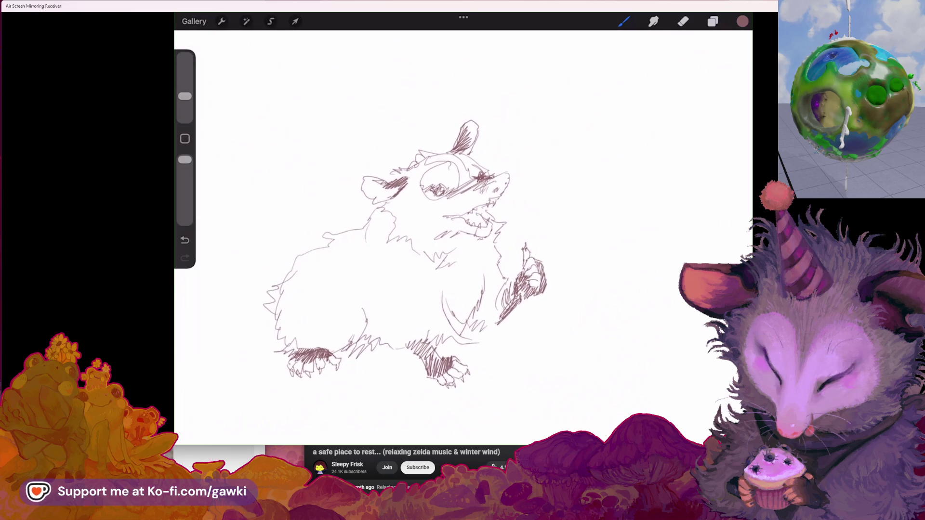
pyautogui.hotkey('ctrl', 'z')
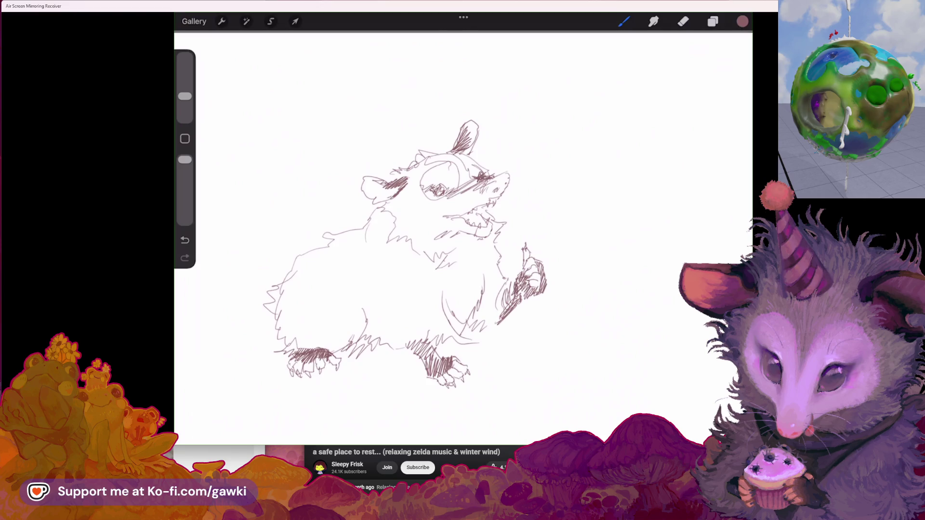
pyautogui.click(683, 21)
pyautogui.moveTo(506, 270)
pyautogui.mouseDown()
pyautogui.moveTo(499, 292)
pyautogui.moveTo(475, 299)
pyautogui.moveTo(470, 320)
pyautogui.mouseUp()
pyautogui.click(624, 21)
pyautogui.moveTo(491, 288); pyautogui.dragTo(494, 317)
pyautogui.moveTo(516, 268)
pyautogui.mouseDown()
pyautogui.moveTo(506, 318)
pyautogui.moveTo(526, 317)
pyautogui.mouseUp()
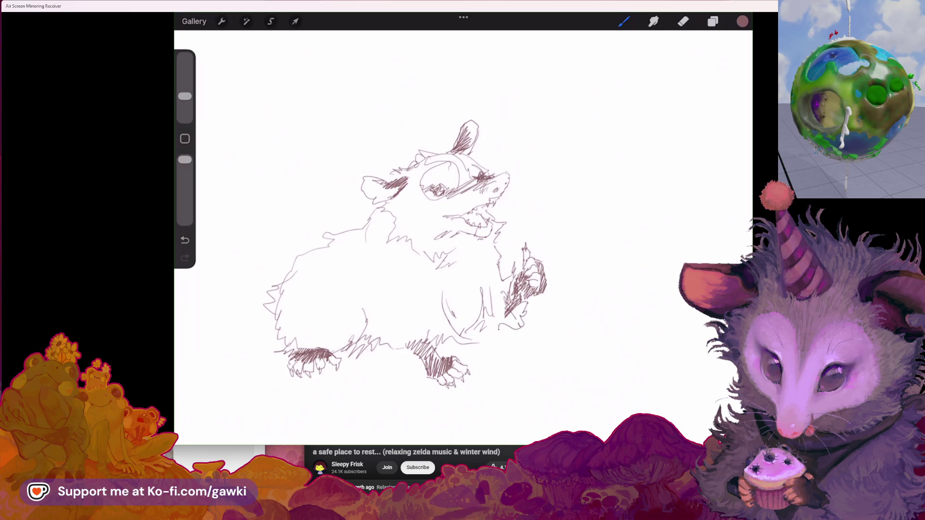
# Fill the belly with zigzag fur strokes and start the tail tip at the left
pyautogui.moveTo(409, 265)
pyautogui.mouseDown()
pyautogui.moveTo(434, 268)
pyautogui.moveTo(453, 250)
pyautogui.moveTo(491, 281)
pyautogui.mouseUp()
pyautogui.click(683, 22)
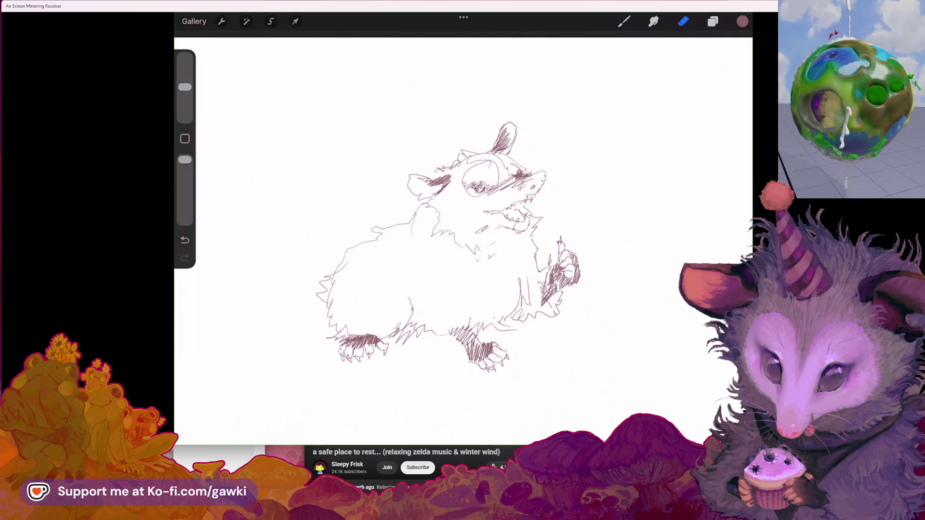
pyautogui.moveTo(440, 304); pyautogui.dragTo(470, 312)
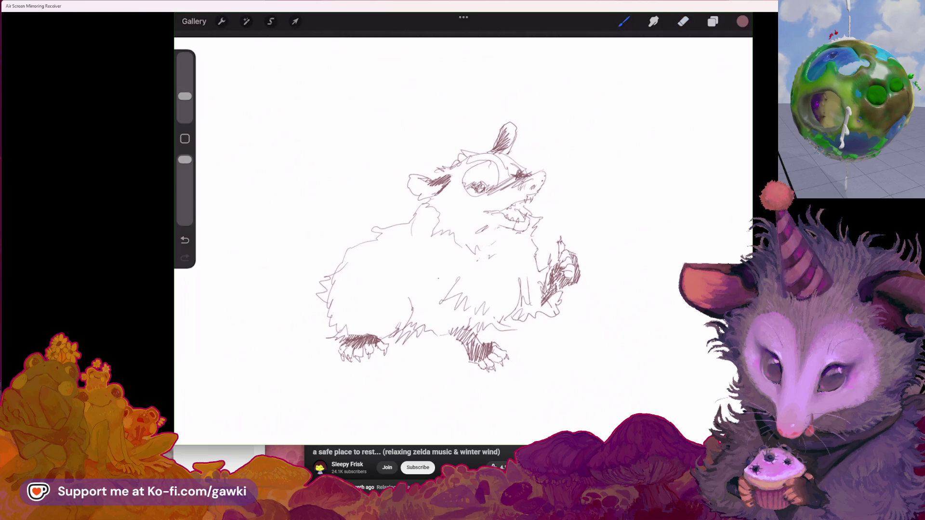
pyautogui.moveTo(427, 287); pyautogui.dragTo(413, 314)
pyautogui.moveTo(409, 280); pyautogui.dragTo(396, 302)
pyautogui.moveTo(482, 241); pyautogui.dragTo(490, 241)
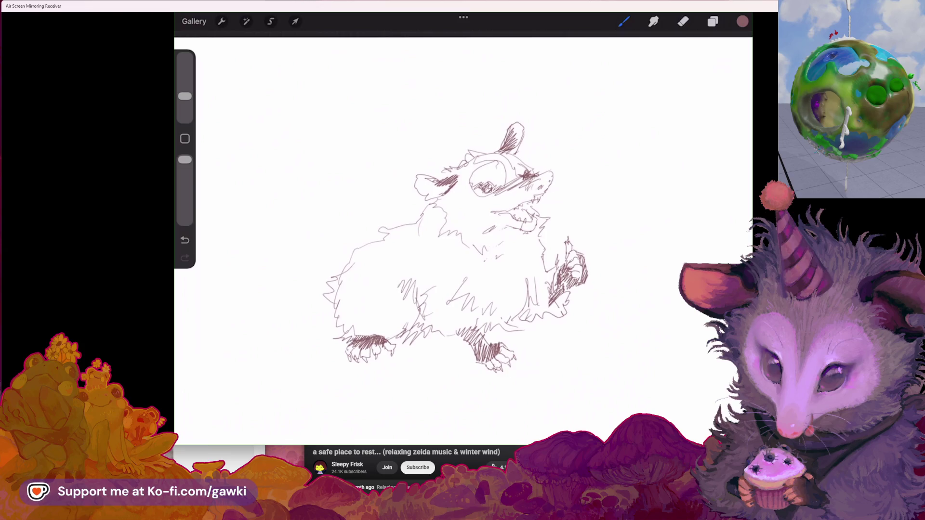
pyautogui.moveTo(282, 293)
pyautogui.mouseDown()
pyautogui.moveTo(242, 283)
pyautogui.moveTo(225, 312)
pyautogui.mouseUp()
# Extend the tail down and right and hatch fur near the left hind foot
pyautogui.moveTo(284, 313); pyautogui.dragTo(311, 335)
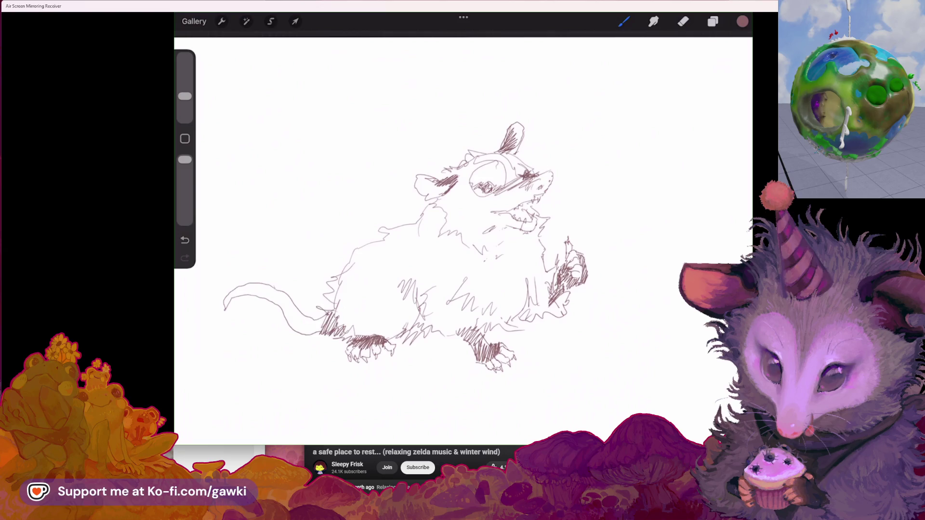
pyautogui.moveTo(345, 340); pyautogui.dragTo(332, 348)
pyautogui.moveTo(453, 265)
pyautogui.mouseDown()
pyautogui.moveTo(436, 284)
pyautogui.moveTo(441, 274)
pyautogui.moveTo(379, 295)
pyautogui.moveTo(388, 280)
pyautogui.moveTo(462, 282)
pyautogui.mouseUp()
# Draw long curving whiskers beside the snout and a small mark below it
pyautogui.moveTo(496, 211); pyautogui.dragTo(514, 197)
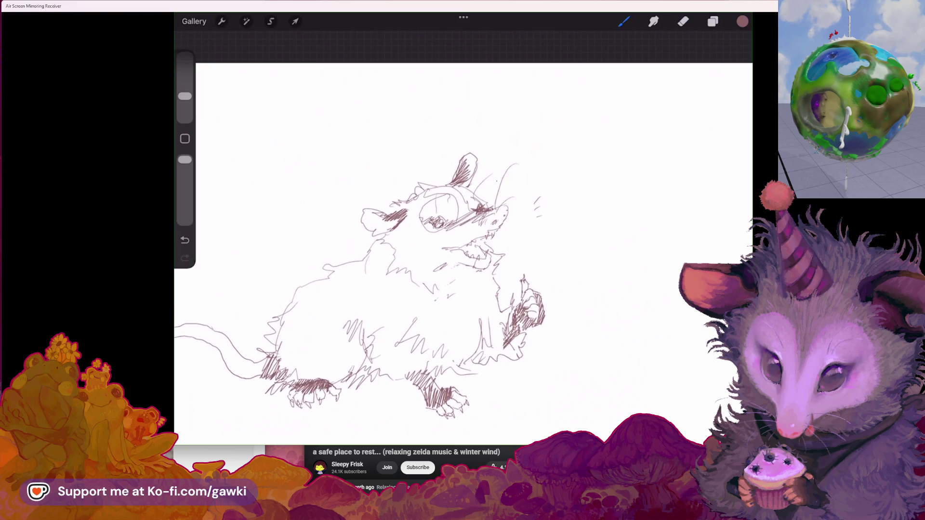
pyautogui.moveTo(489, 215); pyautogui.dragTo(530, 233)
pyautogui.moveTo(494, 248); pyautogui.dragTo(540, 240)
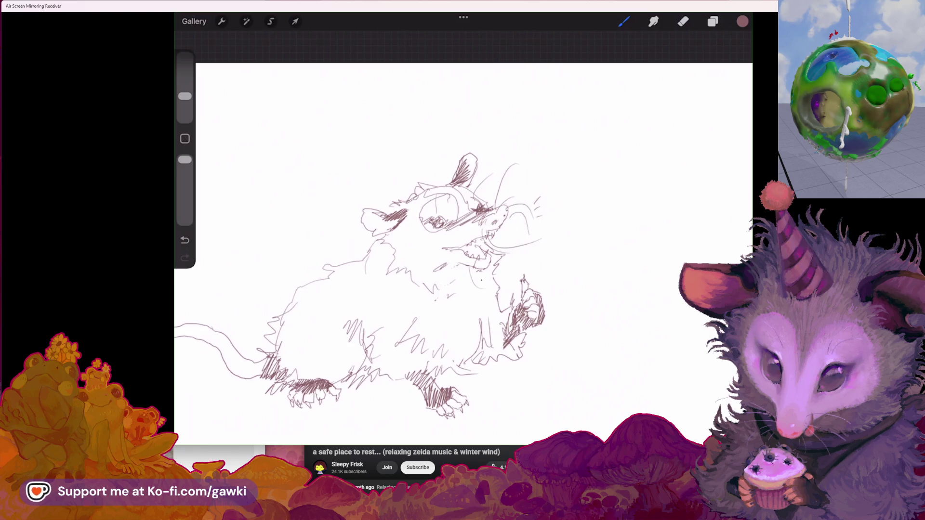
pyautogui.moveTo(474, 274); pyautogui.dragTo(499, 284)
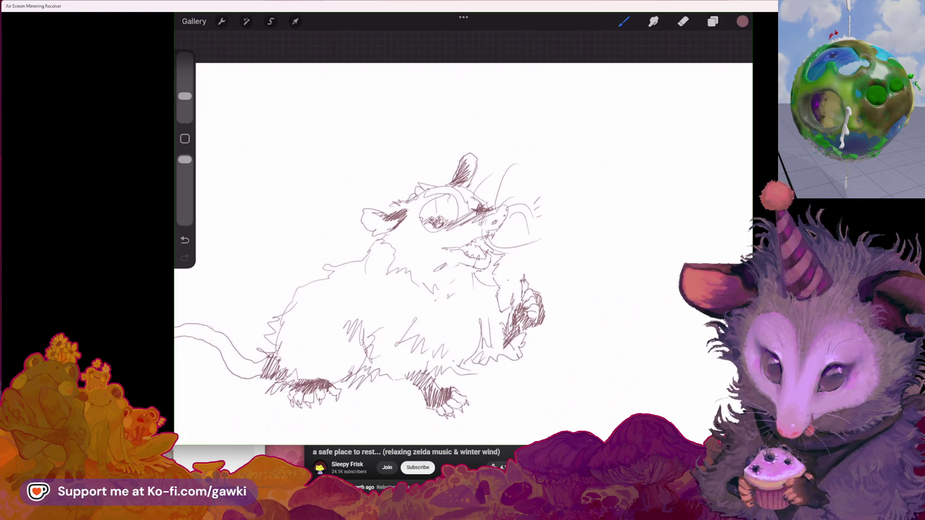
pyautogui.scroll(-3, 458, 279)
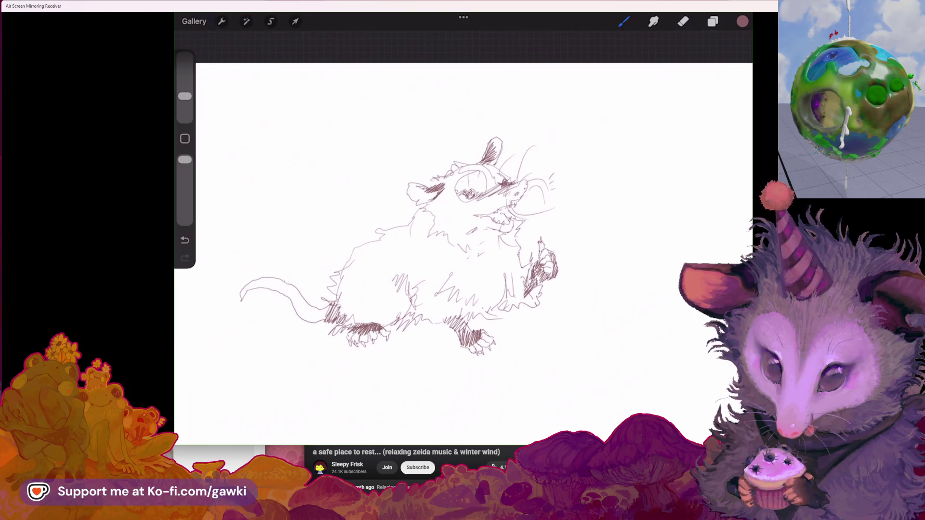
pyautogui.hscroll(3, 462, 241)
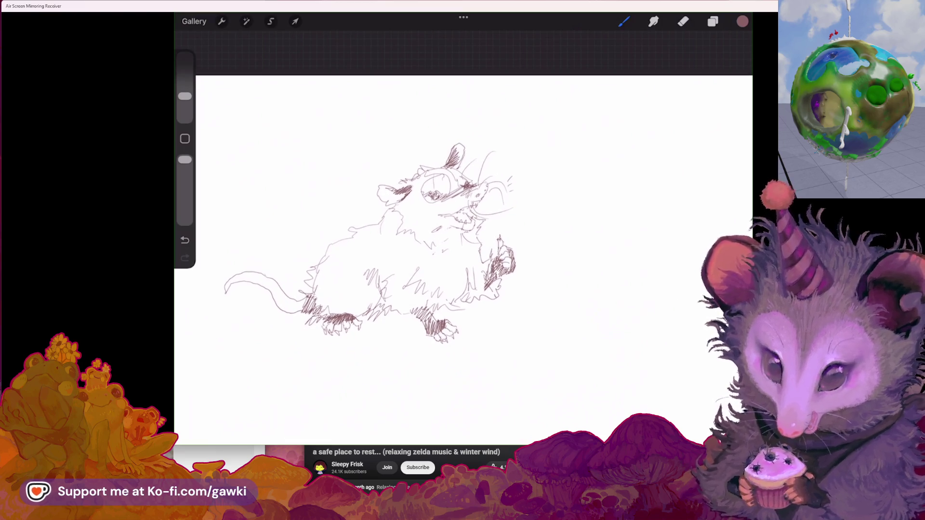
pyautogui.hscroll(3, 463, 241)
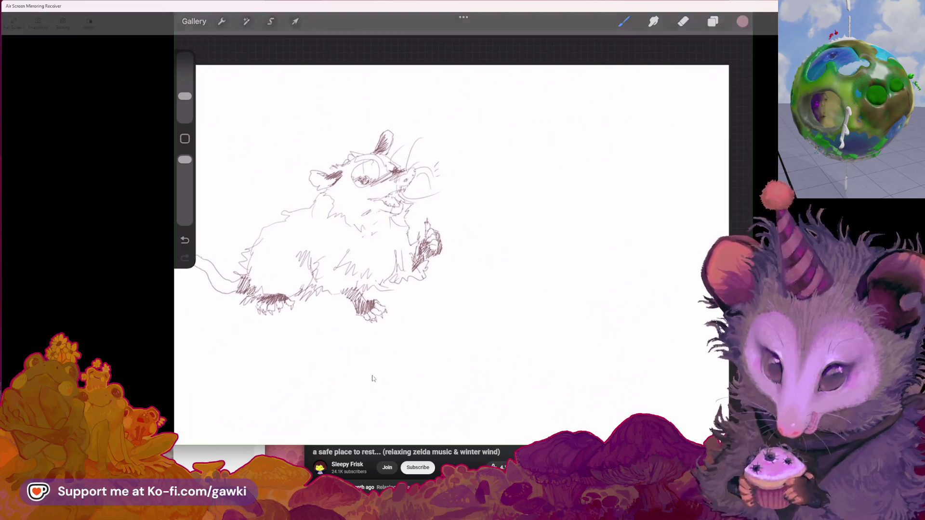
pyautogui.hotkey('alt', 'Tab')
# Scroll up and down through the WallpaperAccess gallery of bearded vulture wallpapers
pyautogui.scroll(-10, 171, 323)
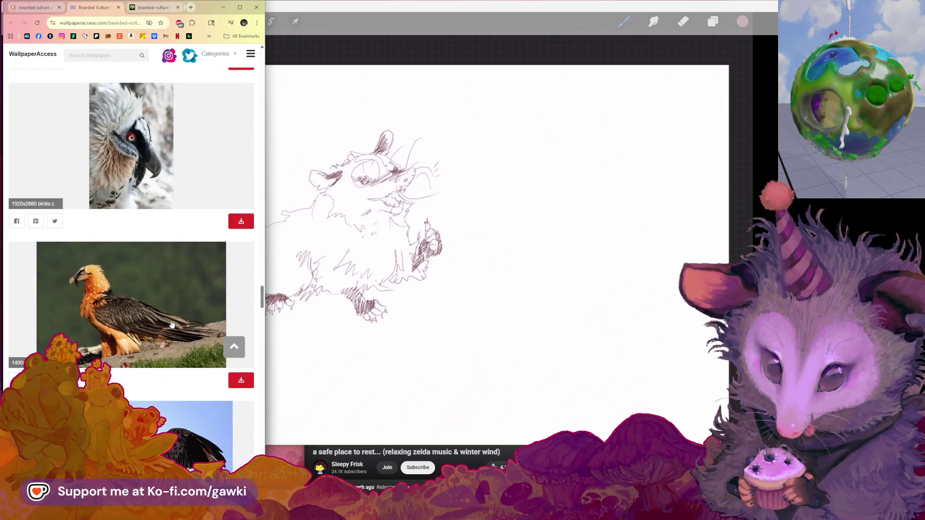
pyautogui.scroll(-15, 171, 323)
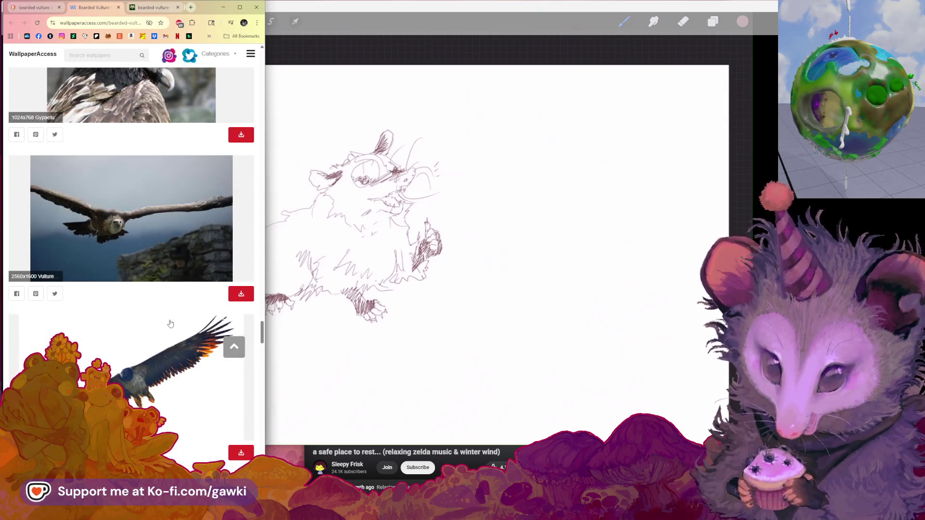
pyautogui.scroll(7, 166, 321)
pyautogui.scroll(20, 166, 321)
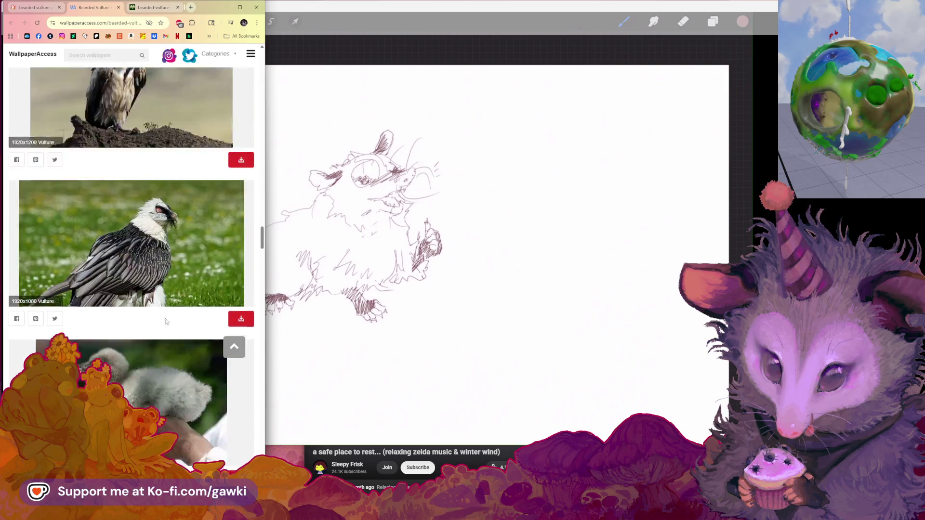
pyautogui.scroll(20, 167, 322)
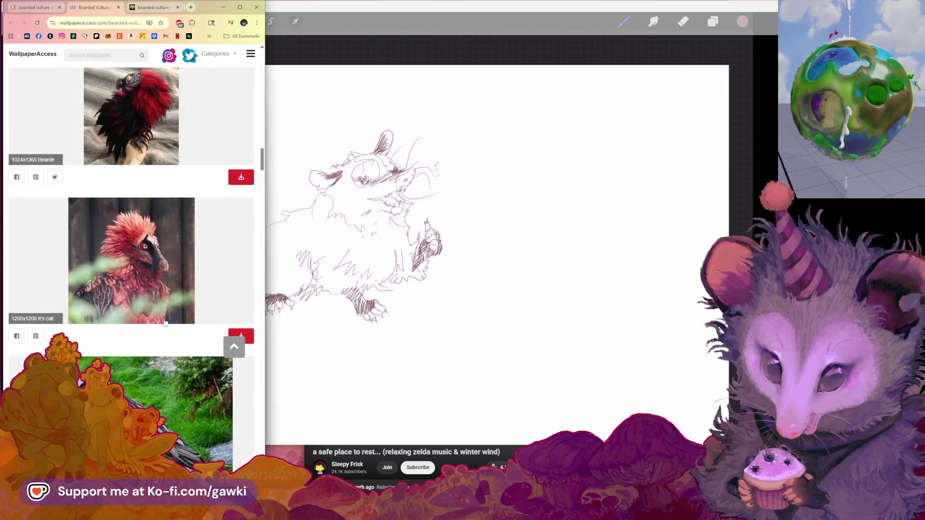
pyautogui.scroll(8, 163, 322)
pyautogui.scroll(-4, 163, 322)
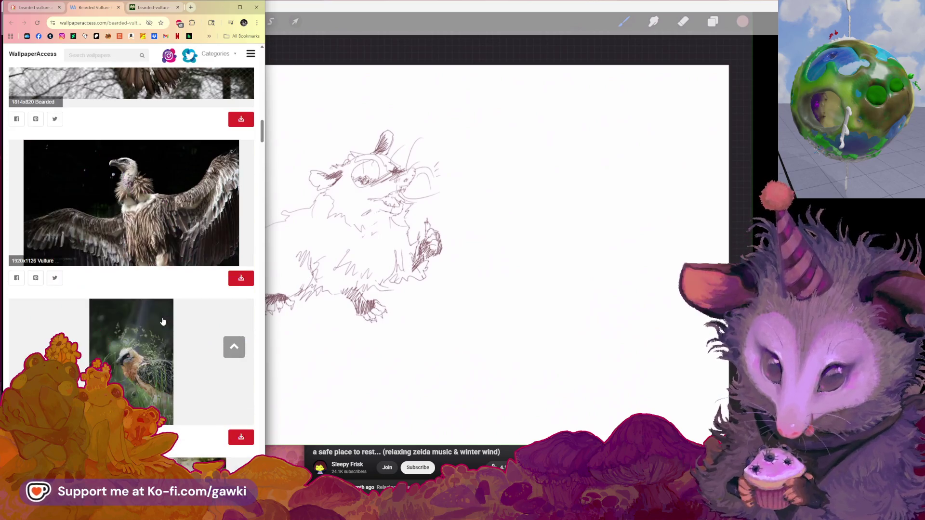
pyautogui.scroll(1, 152, 202)
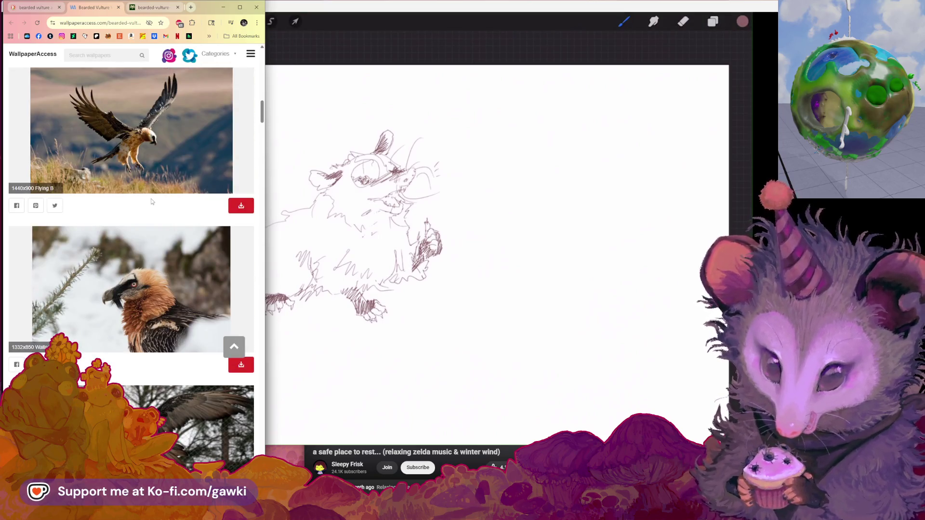
pyautogui.scroll(3, 151, 200)
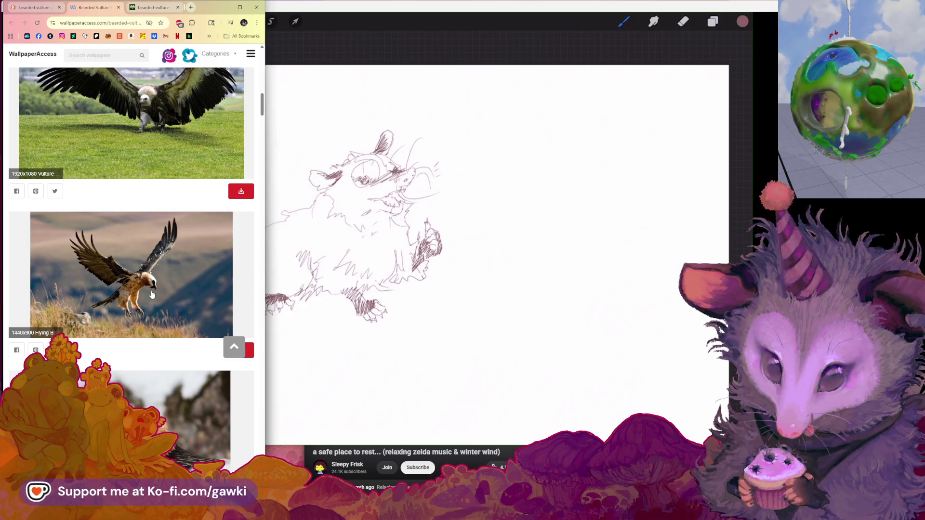
pyautogui.scroll(10, 120, 285)
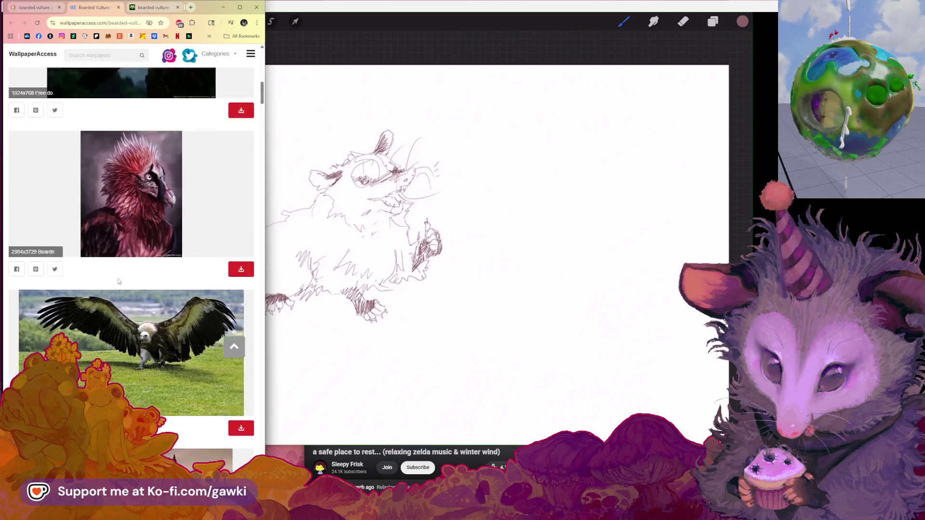
pyautogui.scroll(3, 82, 274)
pyautogui.scroll(-10, 72, 274)
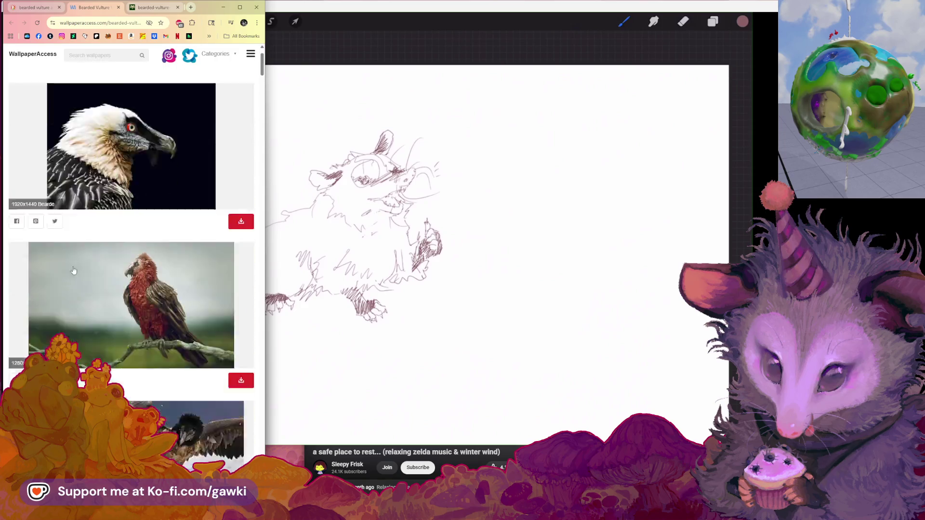
pyautogui.scroll(-3, 68, 274)
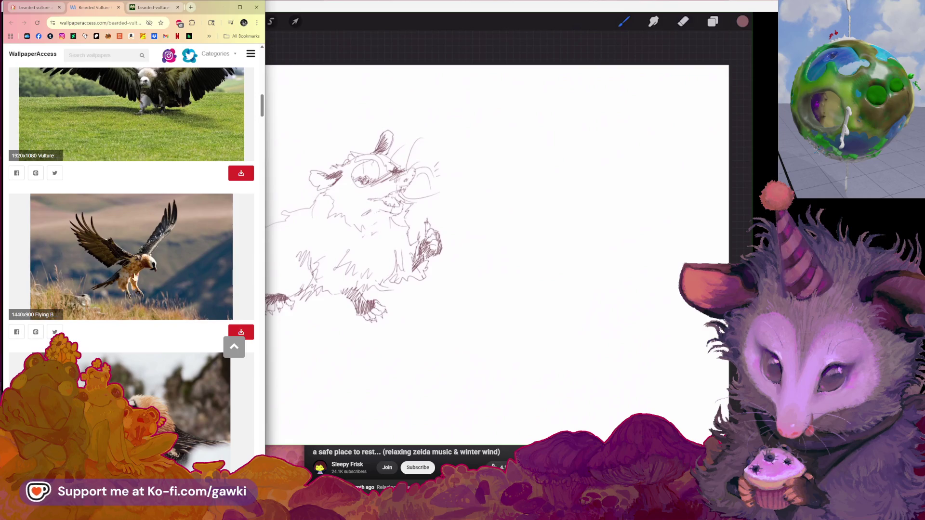
# Try saving the flying vulture image, dismiss the Download wallpaper popup, and return to DuckDuckGo results
pyautogui.rightClick(171, 239)
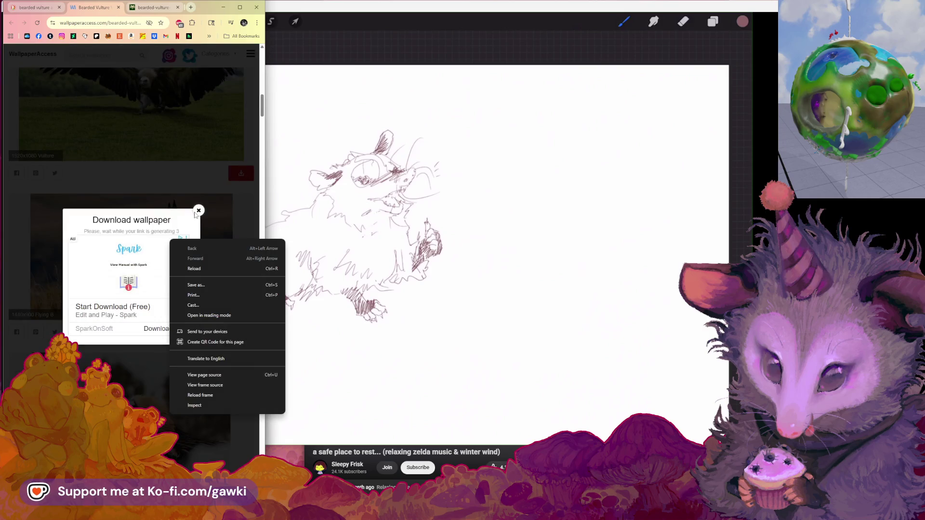
pyautogui.click(197, 211)
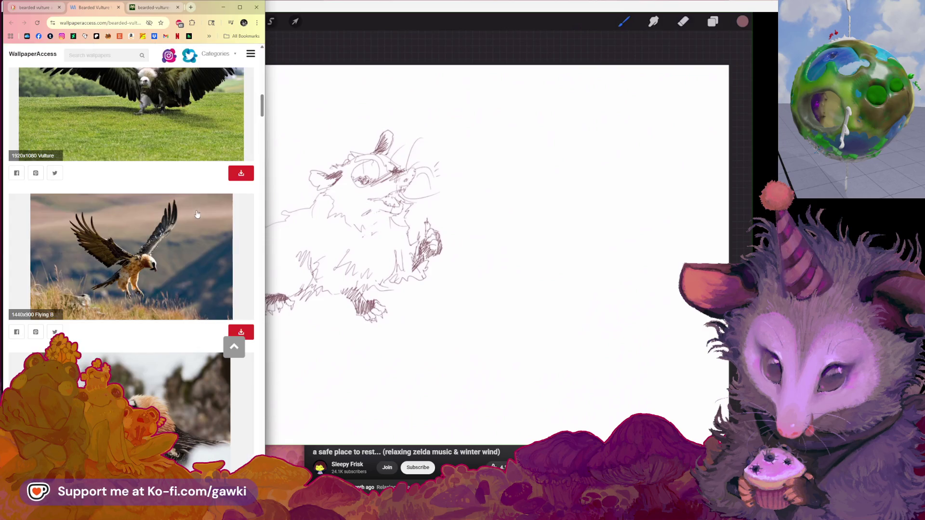
pyautogui.click(11, 23)
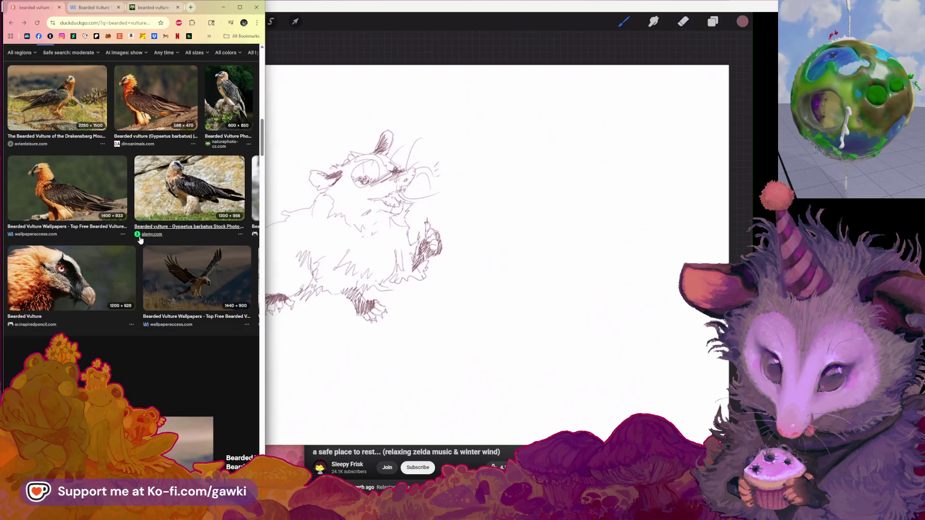
# Open the flying vulture's large preview and raise Chrome's page zoom to 400%
pyautogui.click(181, 265)
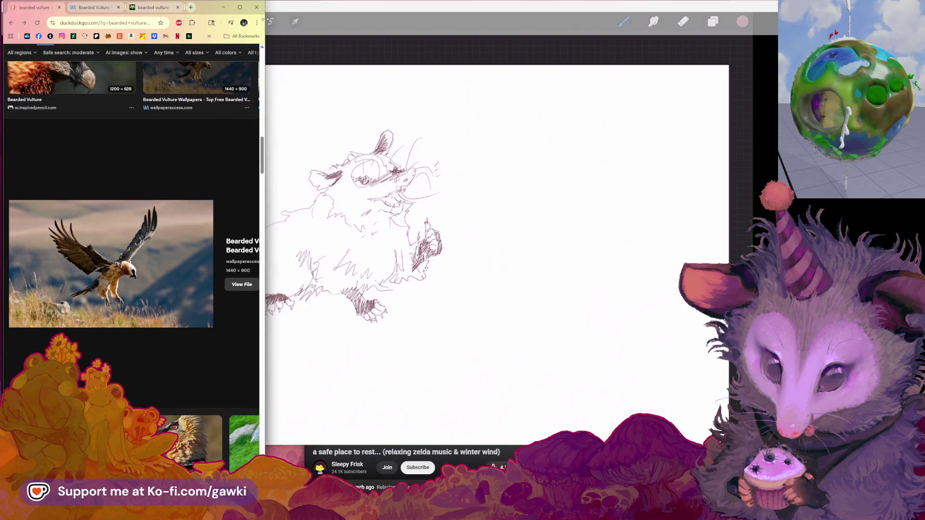
pyautogui.click(257, 22)
pyautogui.click(236, 168)
pyautogui.click(236, 167)
pyautogui.click(236, 167)
pyautogui.click(236, 167)
pyautogui.click(236, 168)
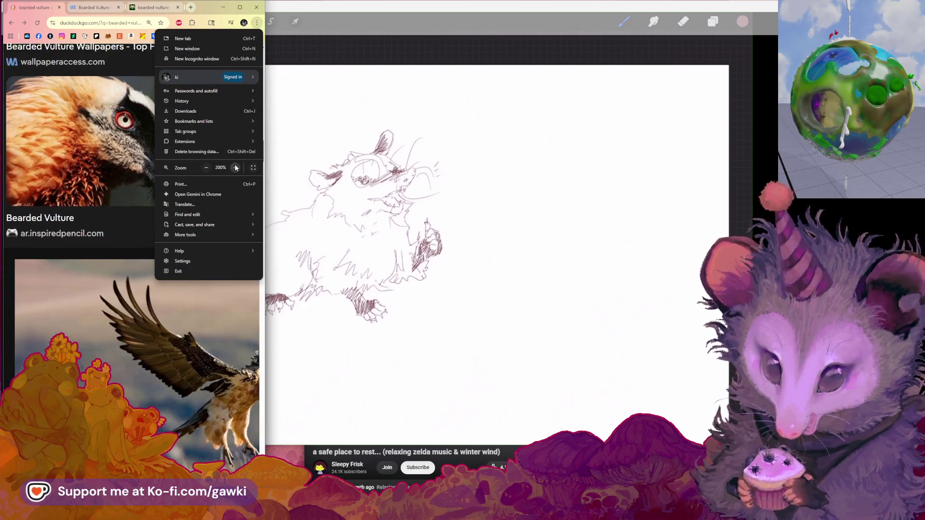
pyautogui.click(236, 168)
pyautogui.click(236, 167)
pyautogui.click(236, 167)
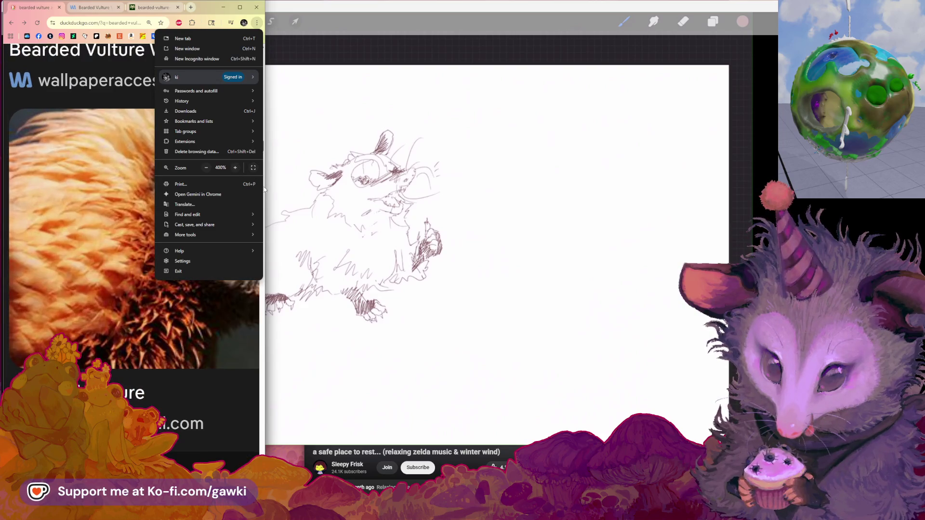
pyautogui.click(264, 187)
# Widen the browser window over the canvas and scroll down to the enlarged vulture photo
pyautogui.moveTo(265, 187); pyautogui.dragTo(342, 187)
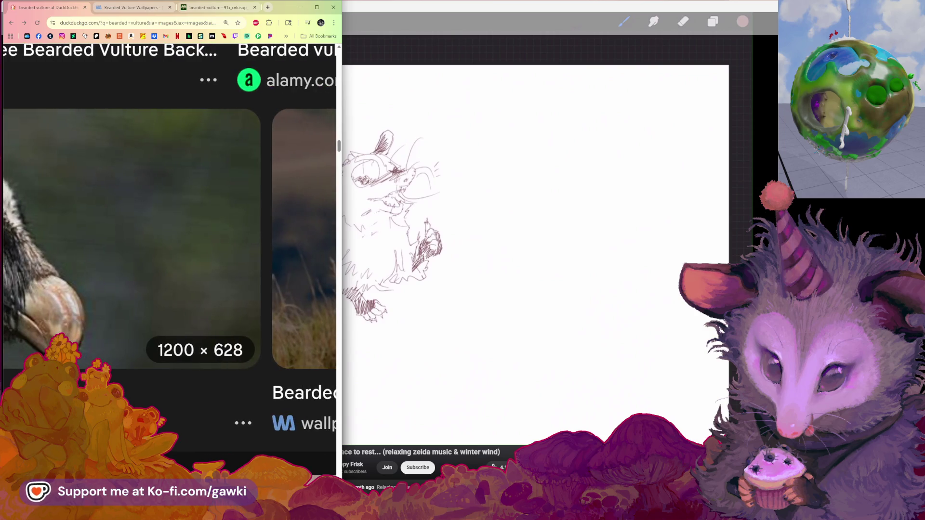
pyautogui.scroll(-3, 169, 265)
pyautogui.scroll(-5, 168, 265)
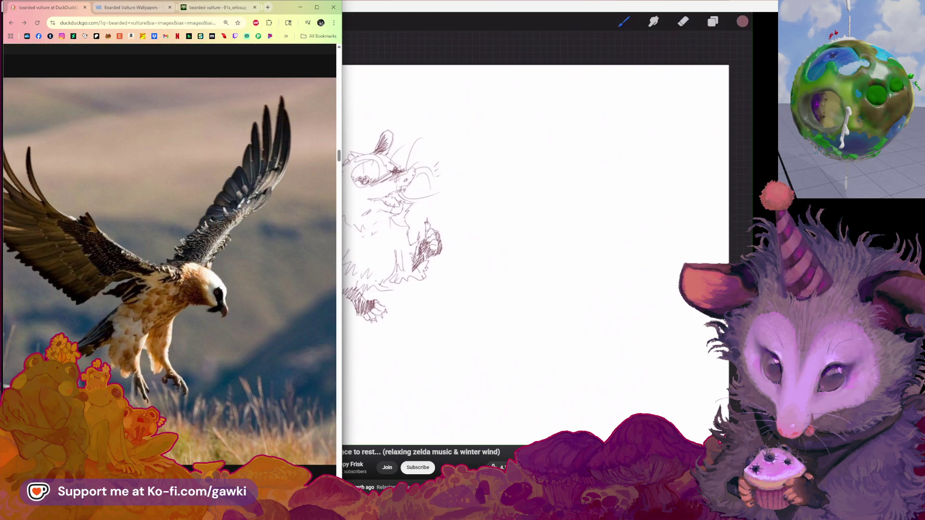
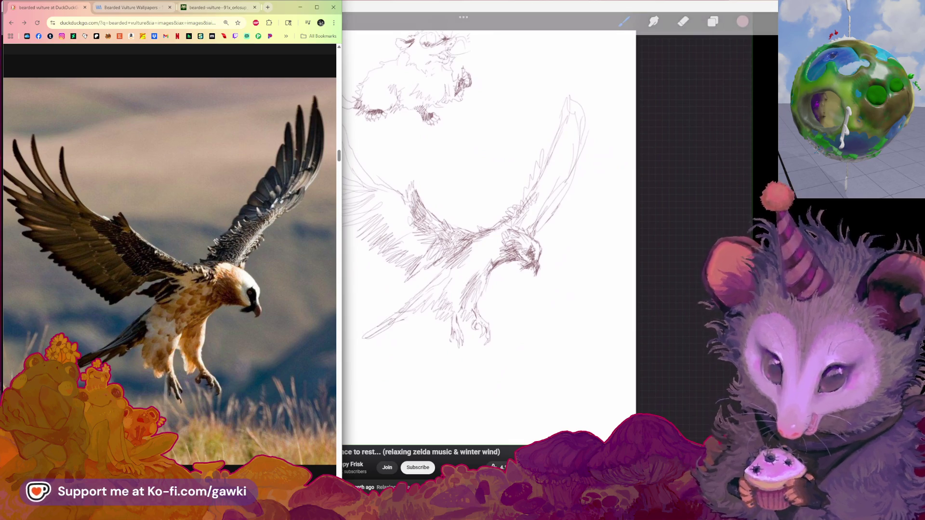
# Move the Chrome window with the antlered character sketch to the centre of the screen
pyautogui.click(268, 8)
pyautogui.hotkey('ctrl', 'w')
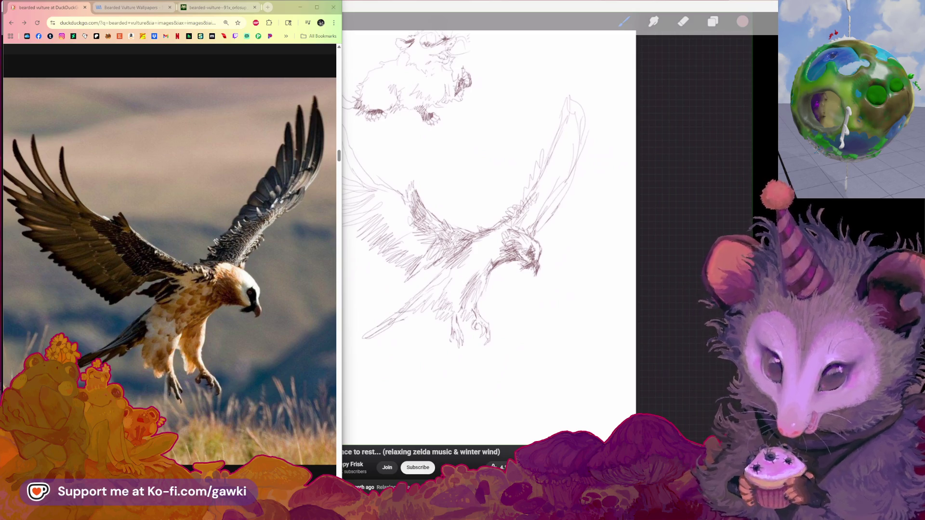
pyautogui.moveTo(872, 80)
pyautogui.mouseDown()
pyautogui.moveTo(497, 74)
pyautogui.moveTo(611, 46)
pyautogui.moveTo(615, 36)
pyautogui.mouseUp()
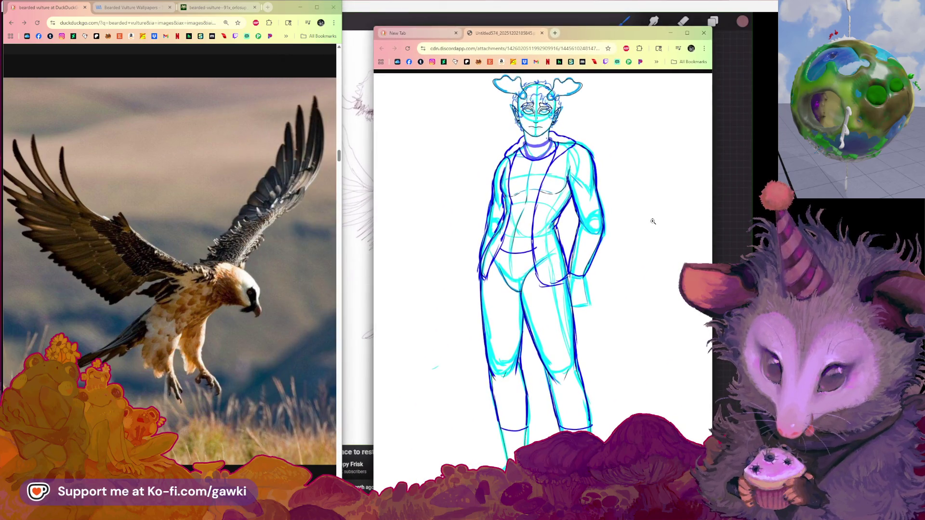
# Zoom into the character sketch, widen its Chrome window and shift it slightly right
pyautogui.click(580, 107)
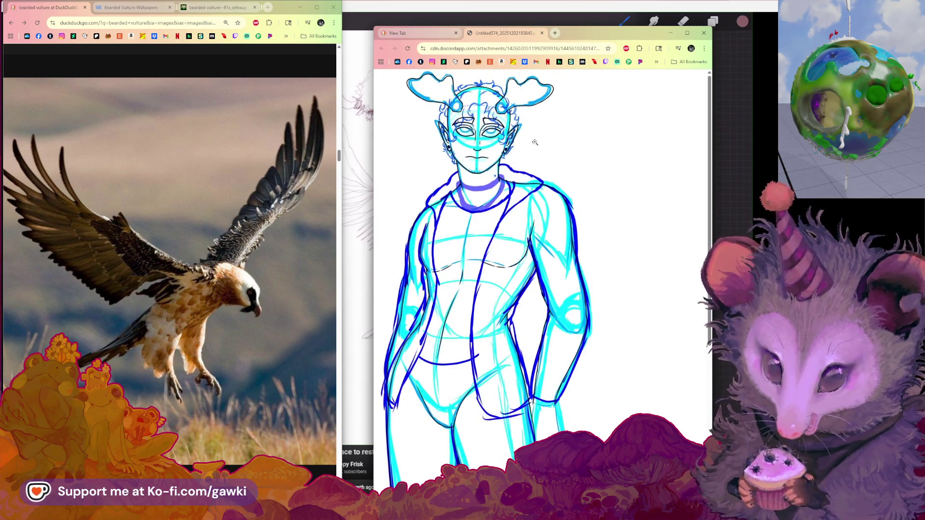
pyautogui.scroll(-3, 535, 142)
pyautogui.scroll(3, 536, 142)
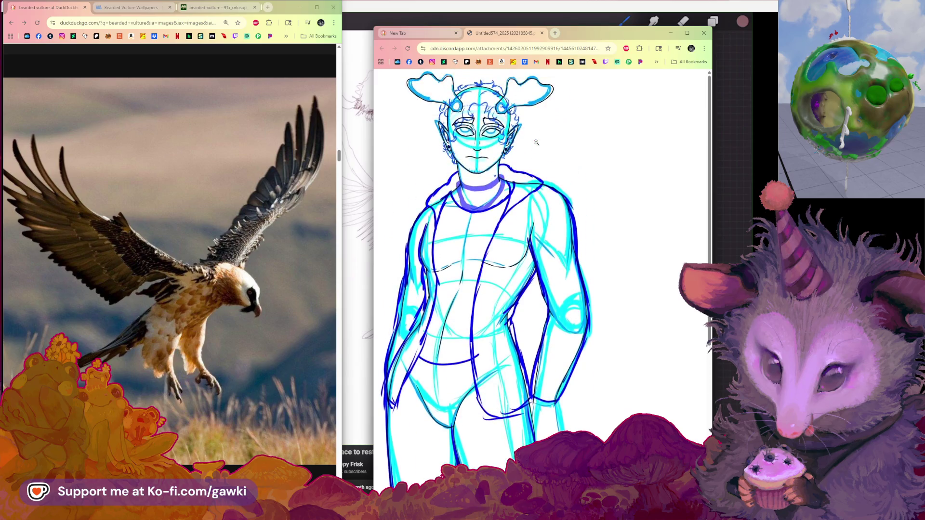
pyautogui.moveTo(372, 123); pyautogui.dragTo(351, 120)
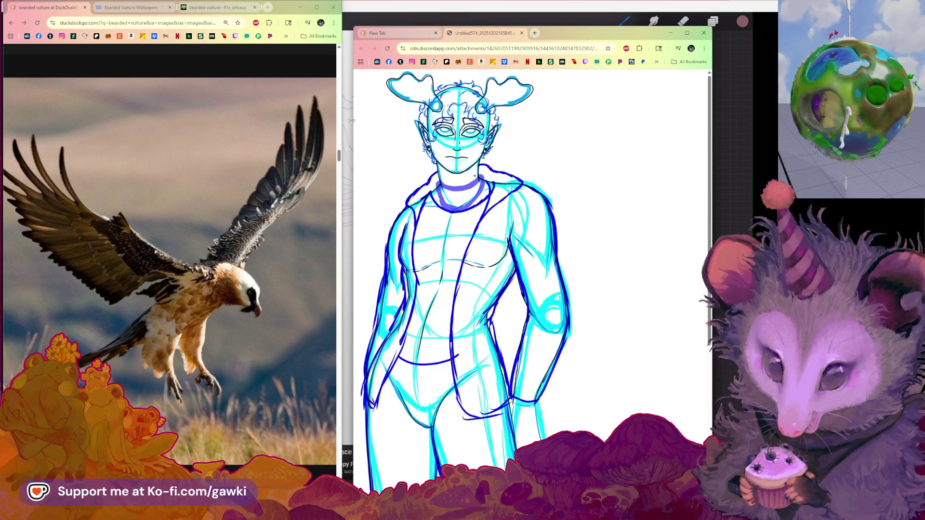
pyautogui.moveTo(584, 37); pyautogui.dragTo(614, 37)
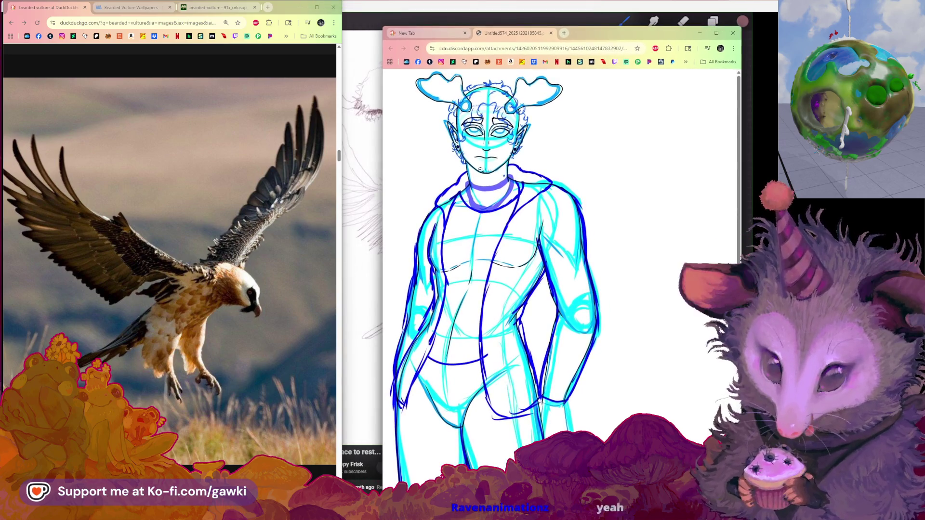
pyautogui.click(535, 248)
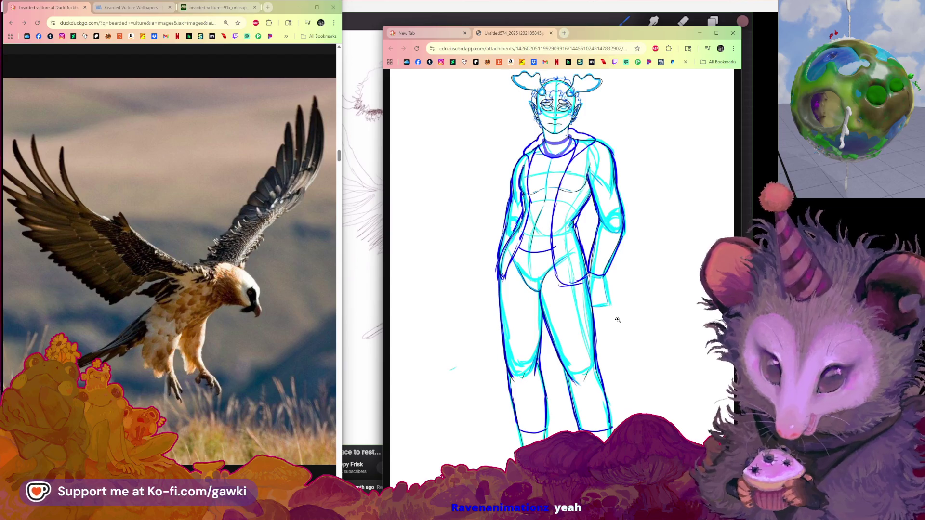
pyautogui.click(589, 149)
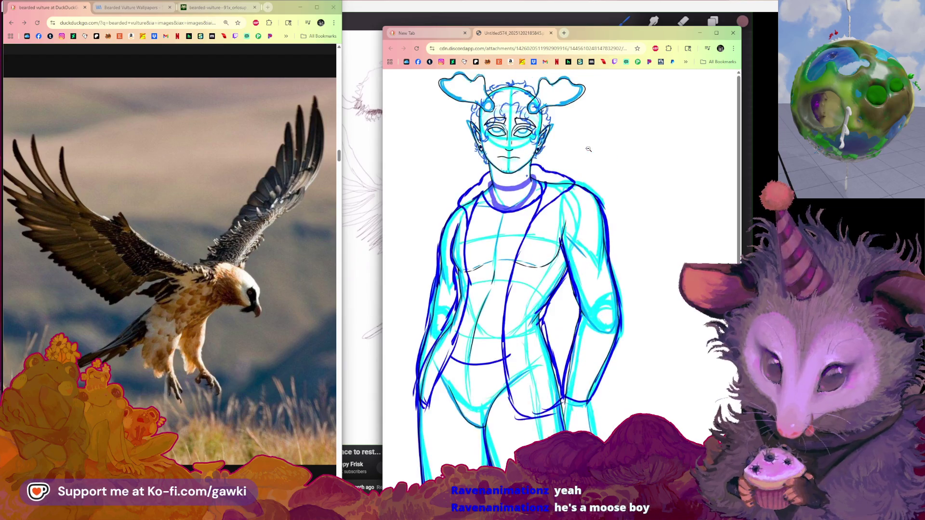
pyautogui.scroll(-2, 515, 125)
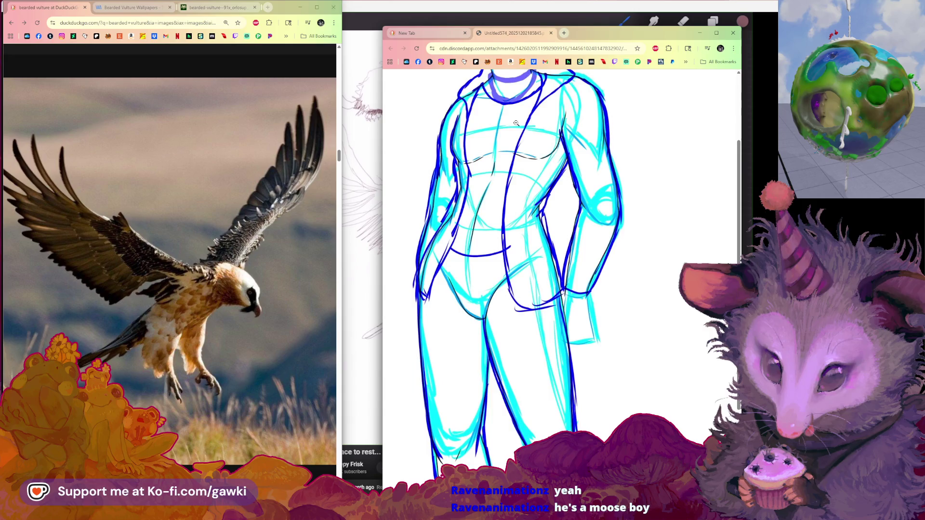
pyautogui.scroll(2, 510, 113)
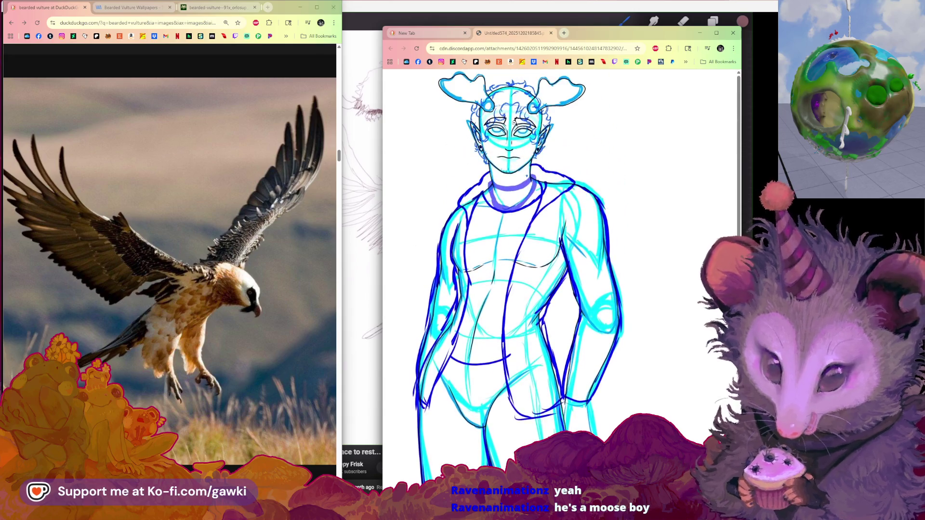
# Flip to the blank tab and back, then bring the Procreate vulture canvas forward
pyautogui.click(429, 33)
pyautogui.click(516, 32)
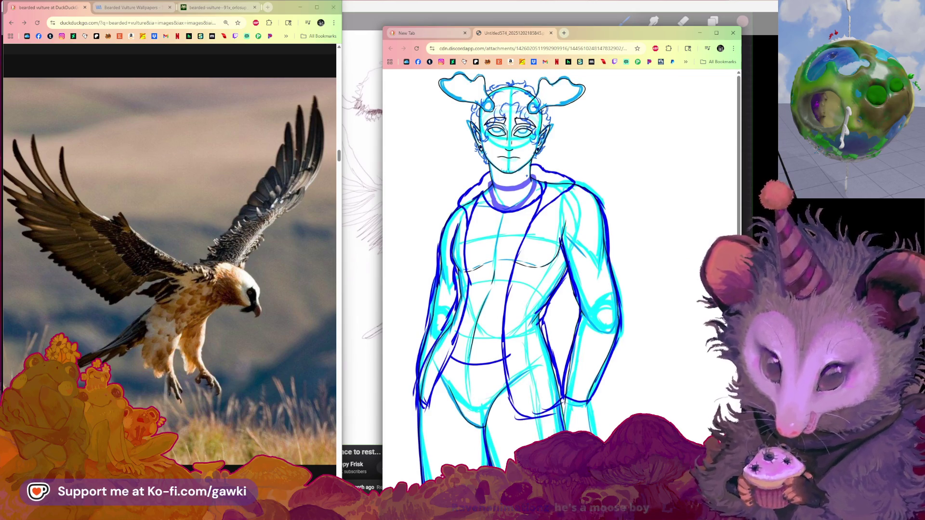
pyautogui.click(554, 19)
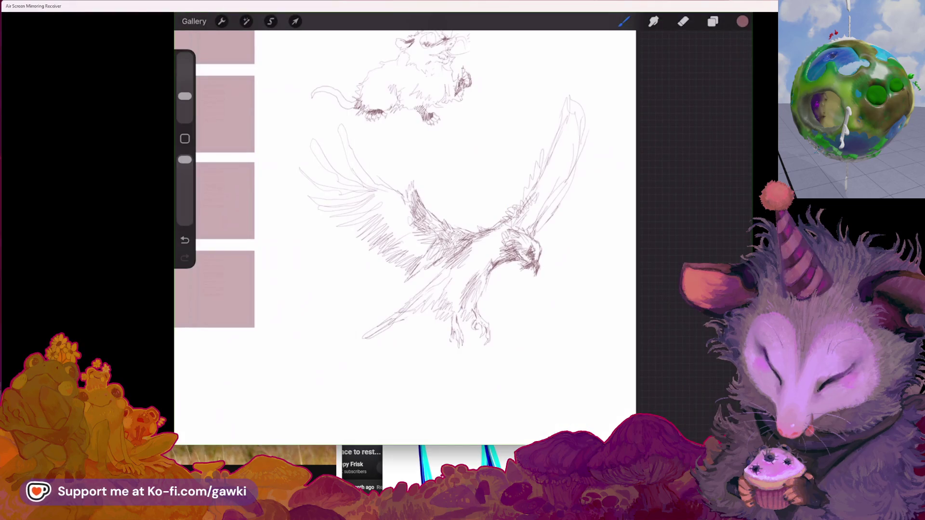
# Show the vulture photo beside the canvas, trim the long wing line and add dense hatching
pyautogui.hotkey('alt', 'Tab')
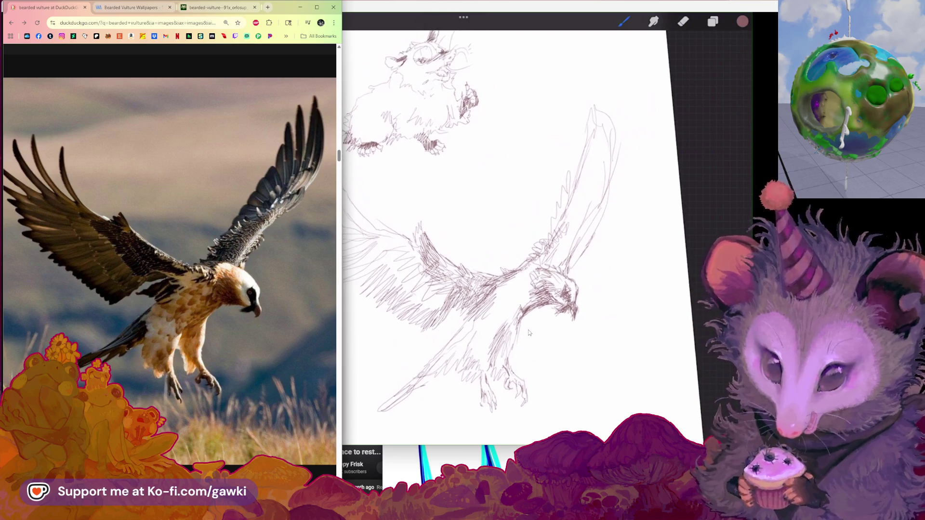
pyautogui.moveTo(585, 249); pyautogui.dragTo(564, 252)
pyautogui.press('b')
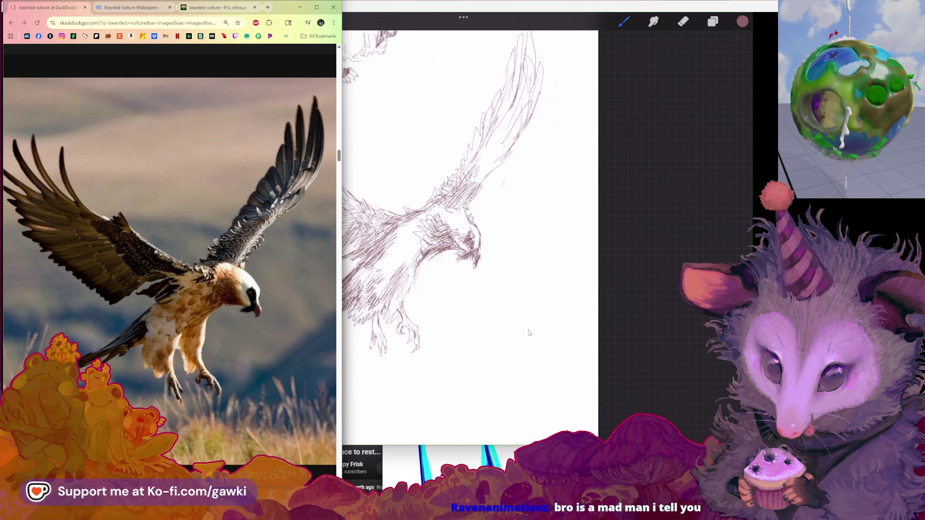
pyautogui.press('e')
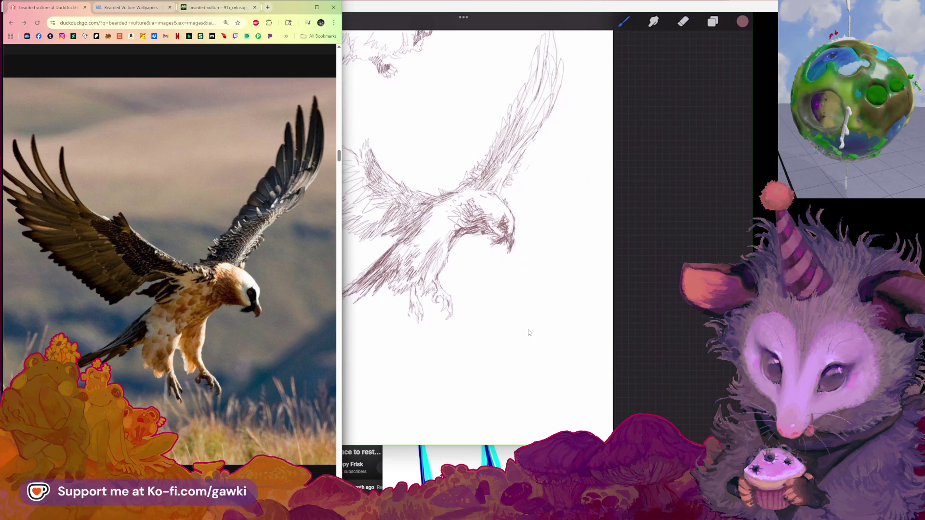
# Lasso the dangling talon and nudge it slightly right and down
pyautogui.press('s')
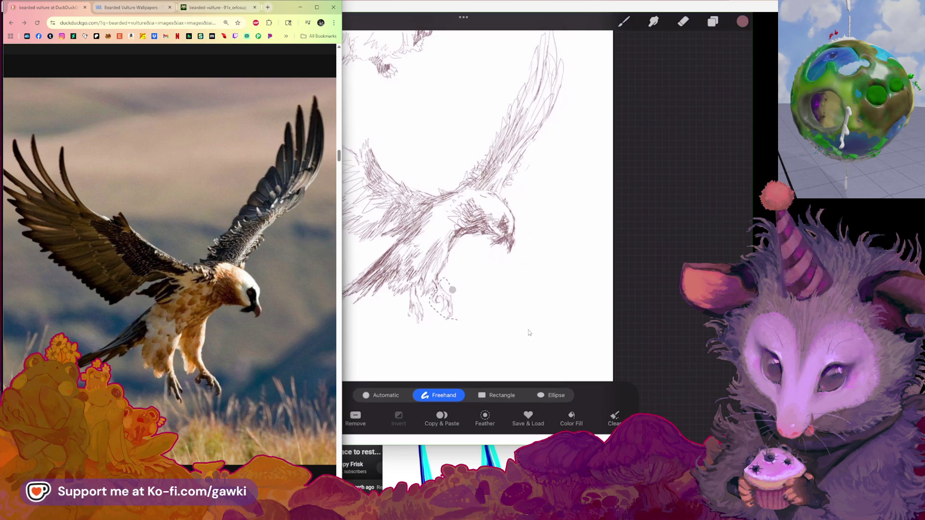
pyautogui.press('v')
pyautogui.click(530, 333)
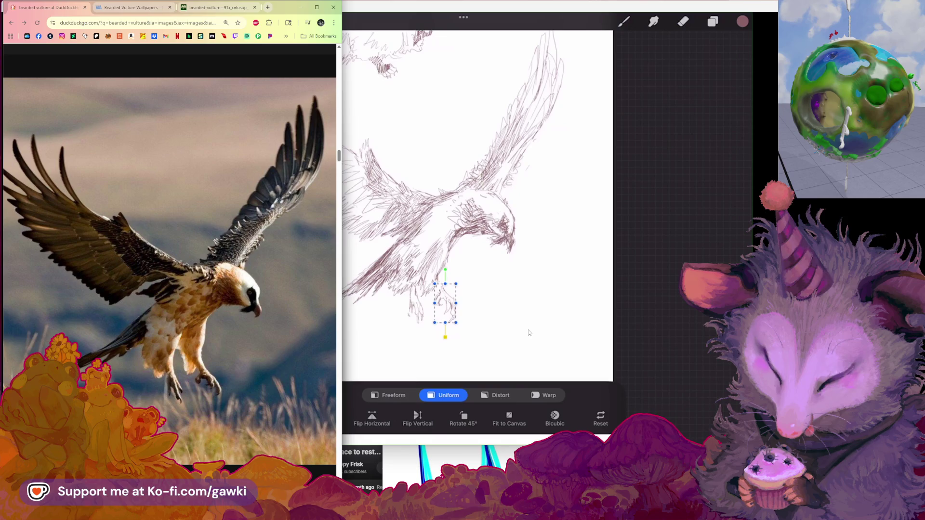
pyautogui.press('b')
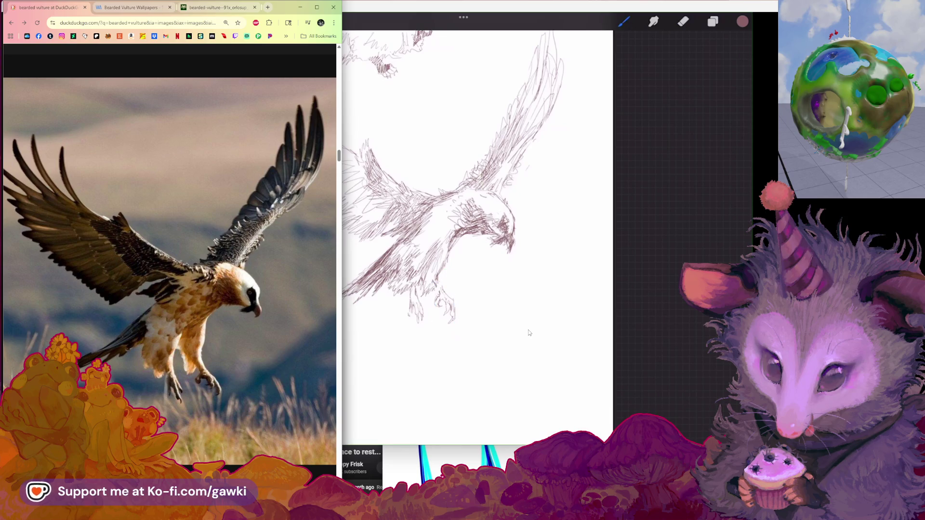